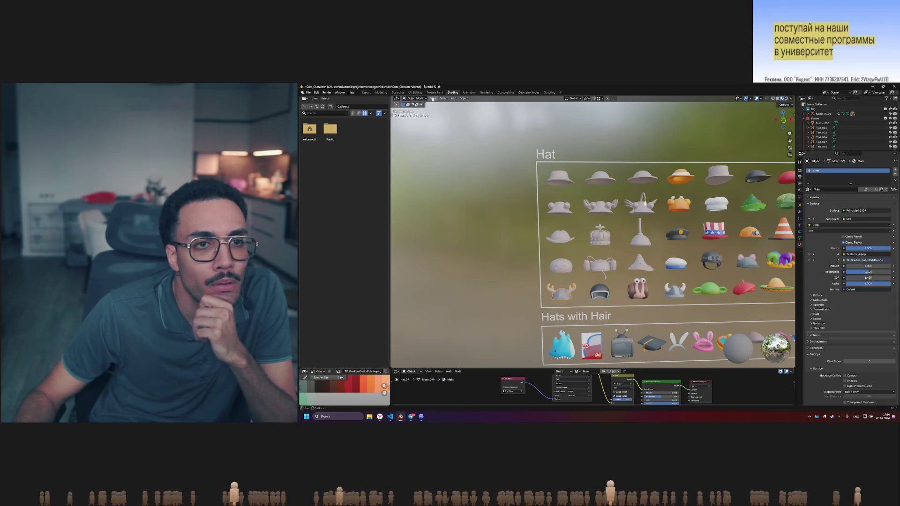
Switch to the UV Editing workspace in Object Mode and select the antlered helmet Hat_37
click(420, 94)
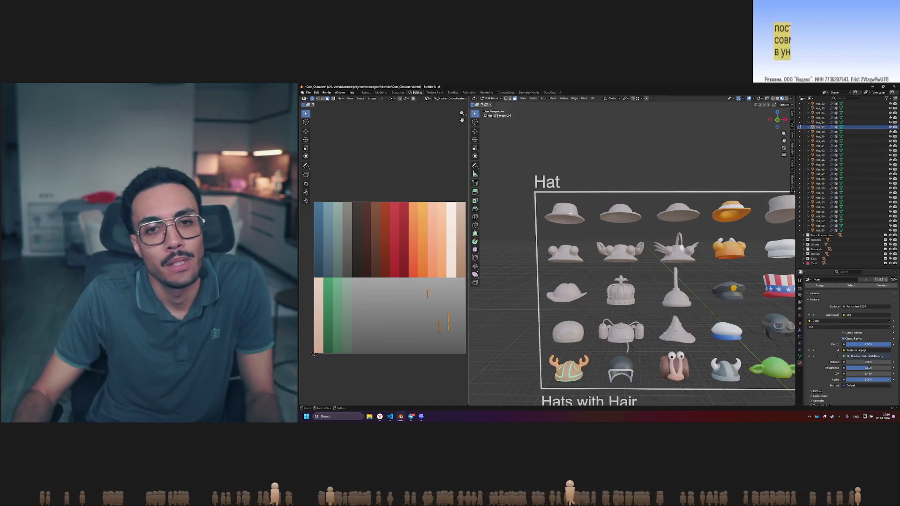
key(Tab)
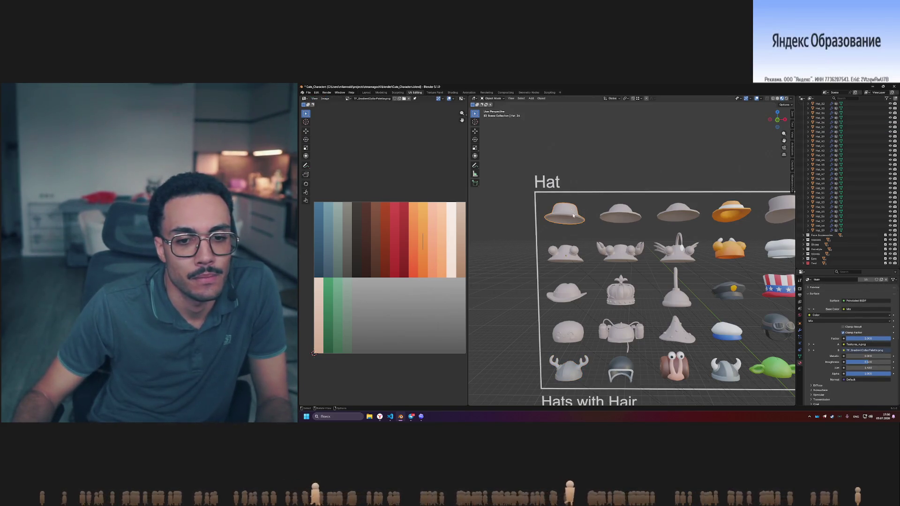
click(564, 373)
scroll(443, 297, down, 1)
scroll(443, 297, up, 2)
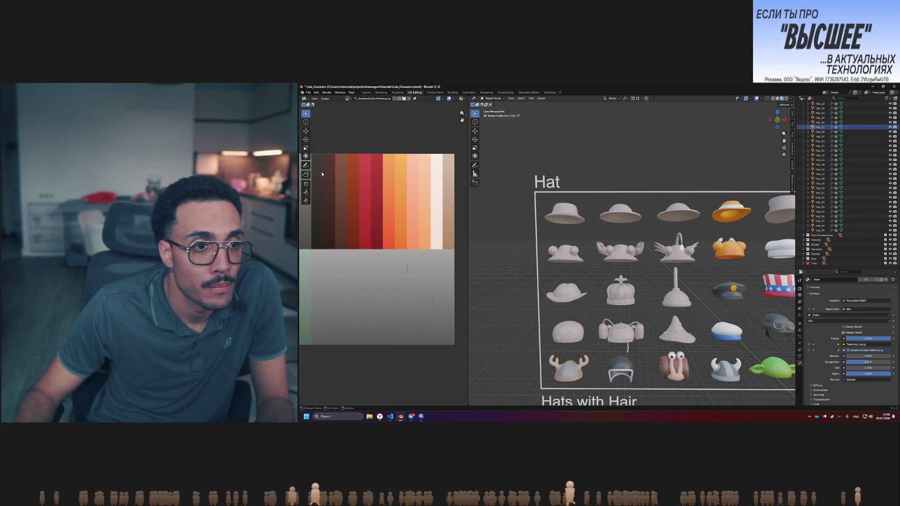
scroll(410, 207, down, 1)
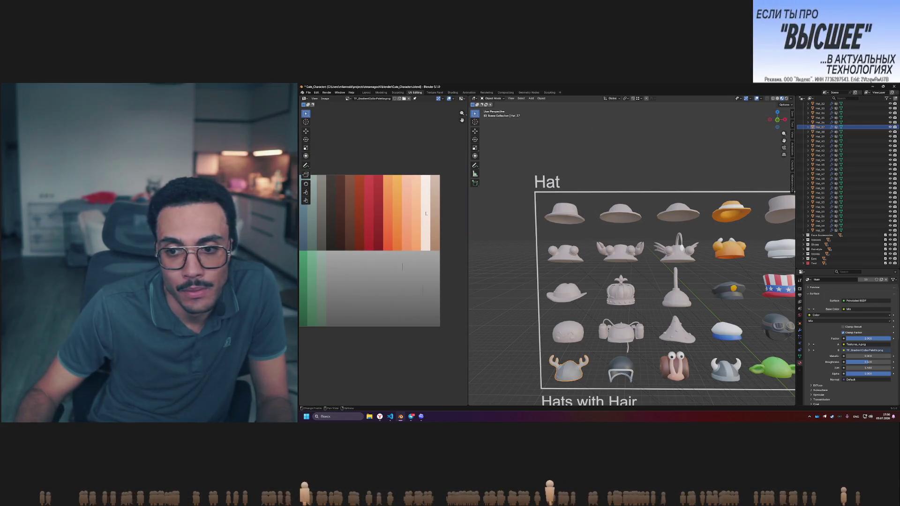
Show Hat_37's UV Maps list in Object Data Properties and widen the UV editor
click(800, 358)
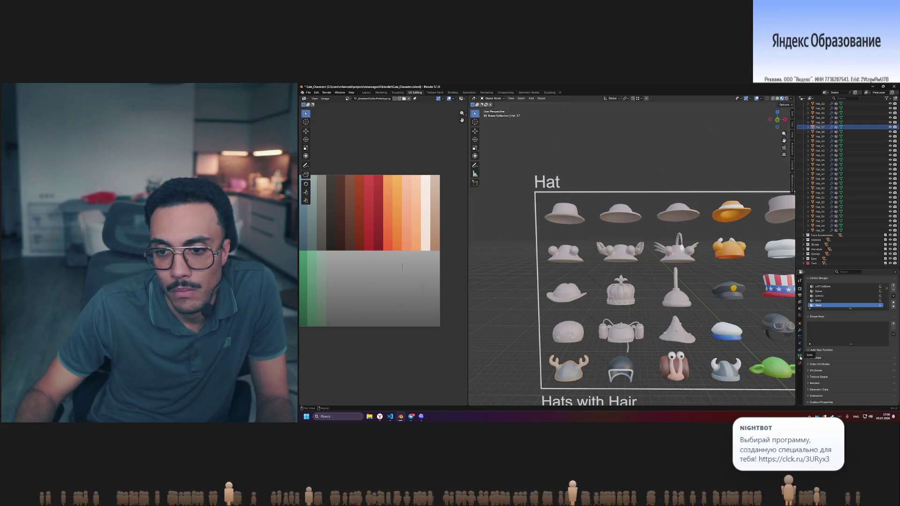
click(818, 358)
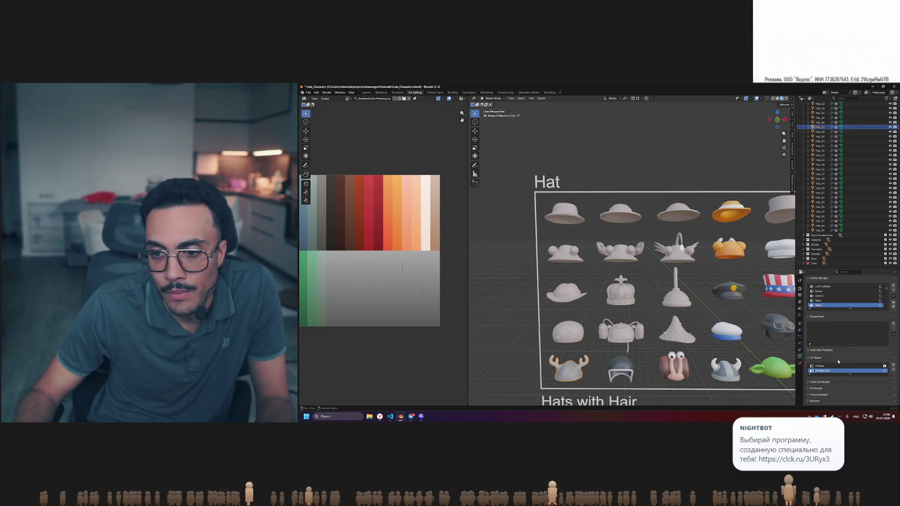
scroll(829, 356, down, 1)
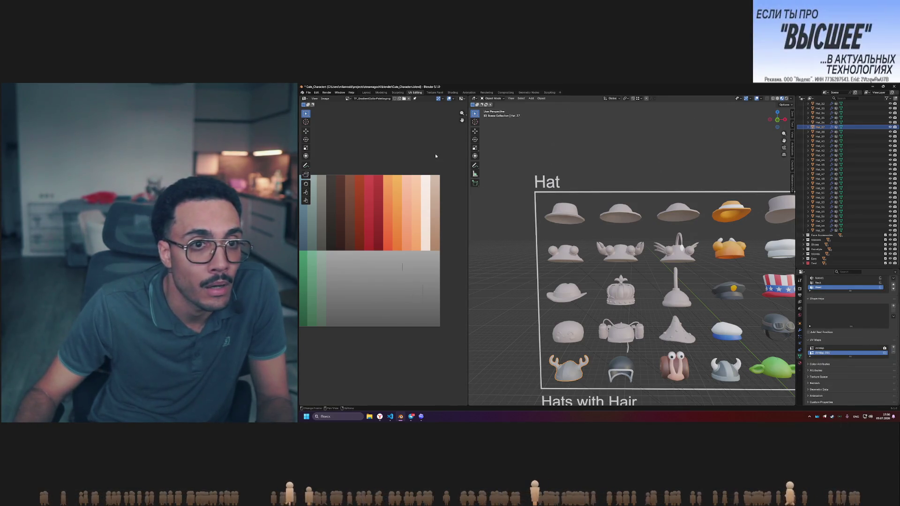
drag(468, 170, 527, 171)
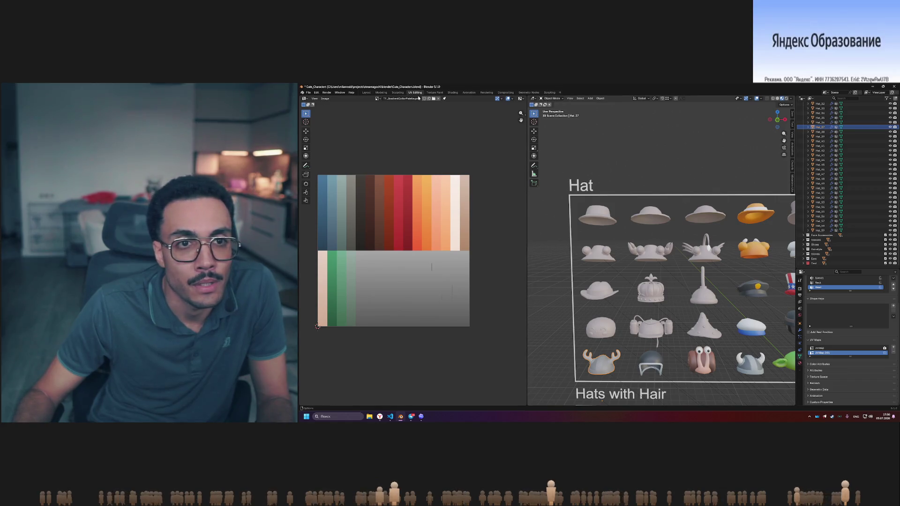
Look through the image editor's view options and enter Edit Mode on the helmet
click(325, 99)
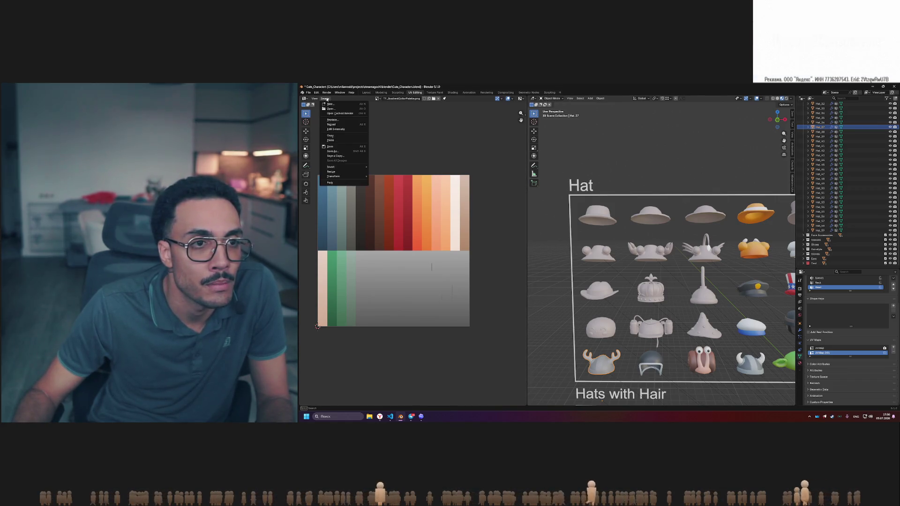
click(314, 98)
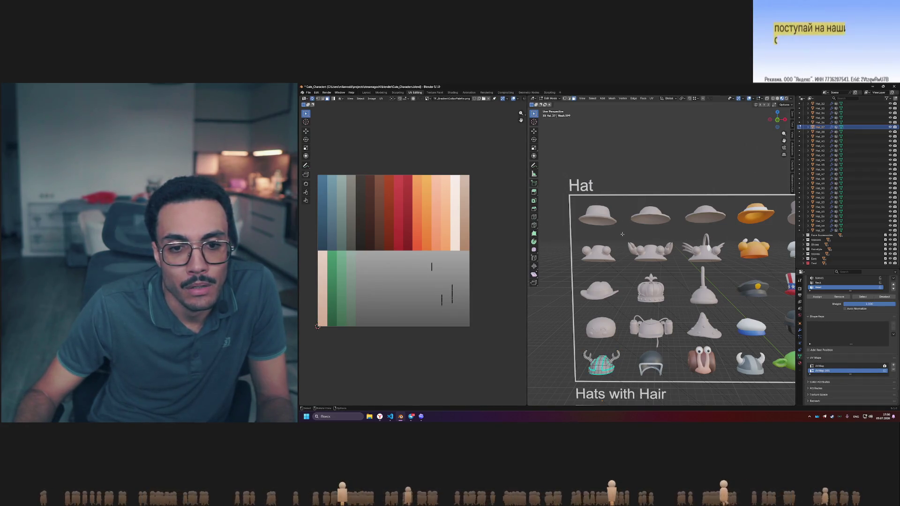
key(Tab)
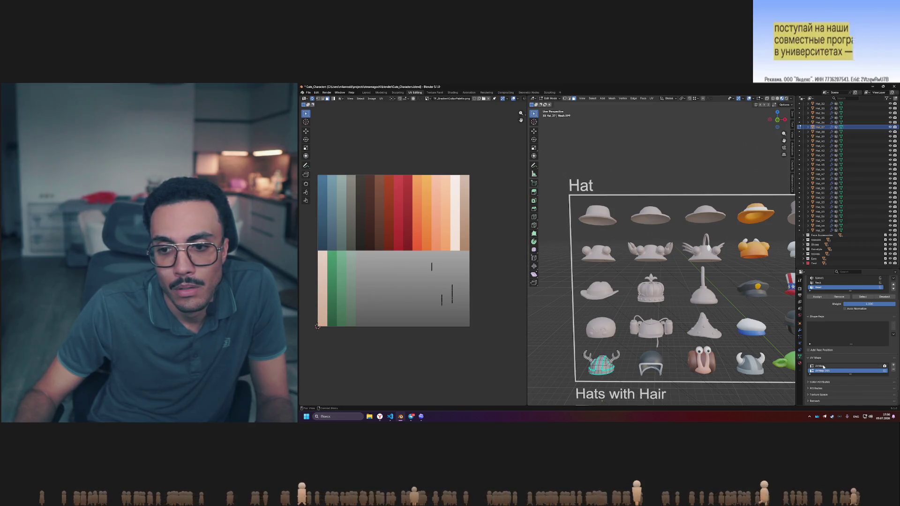
Set UVMap.001 as the render UV map, keep its name, and bring up the open-windows list
click(885, 371)
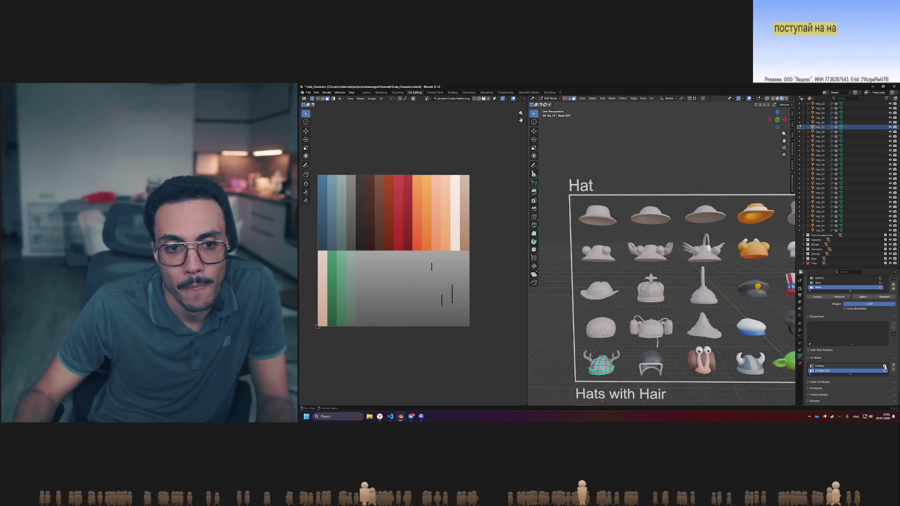
click(885, 371)
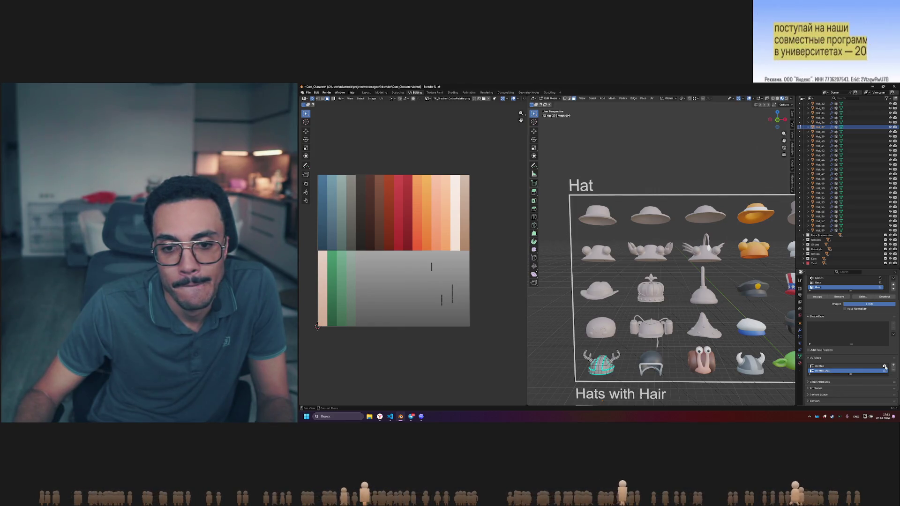
click(885, 371)
right_click(829, 372)
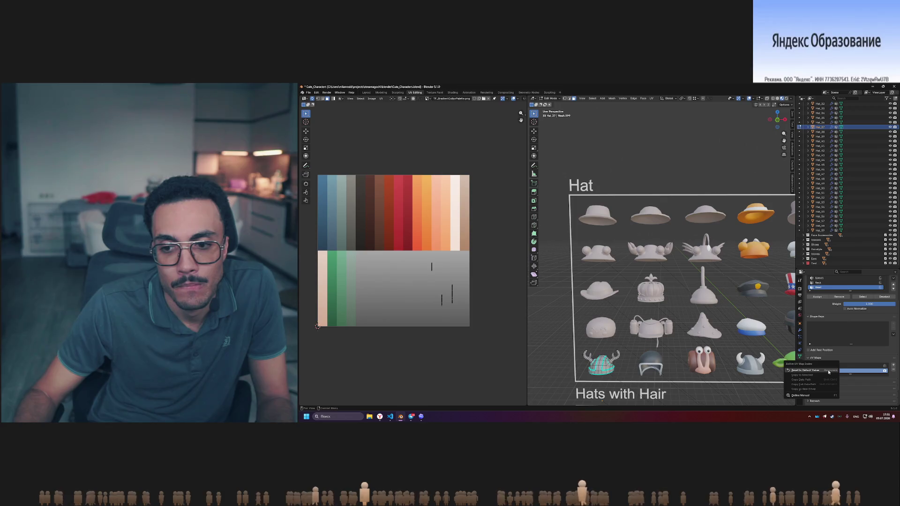
key(Escape)
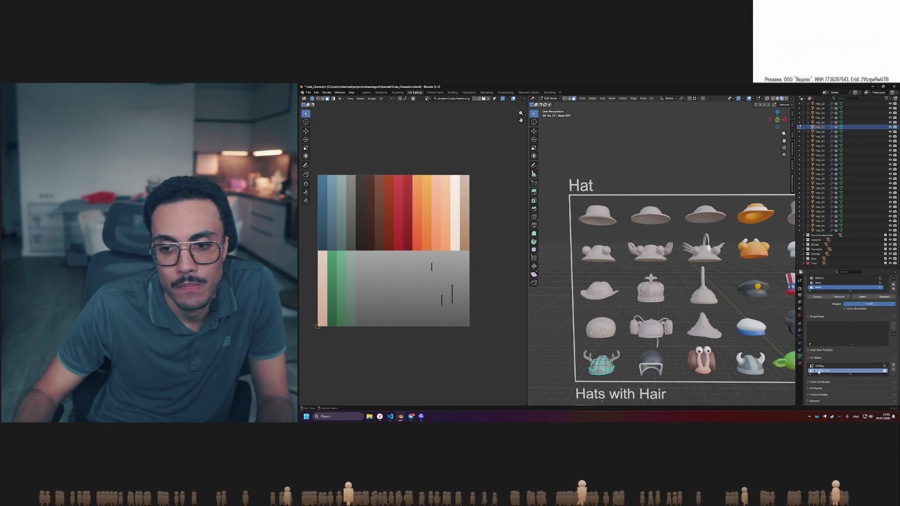
key(Escape)
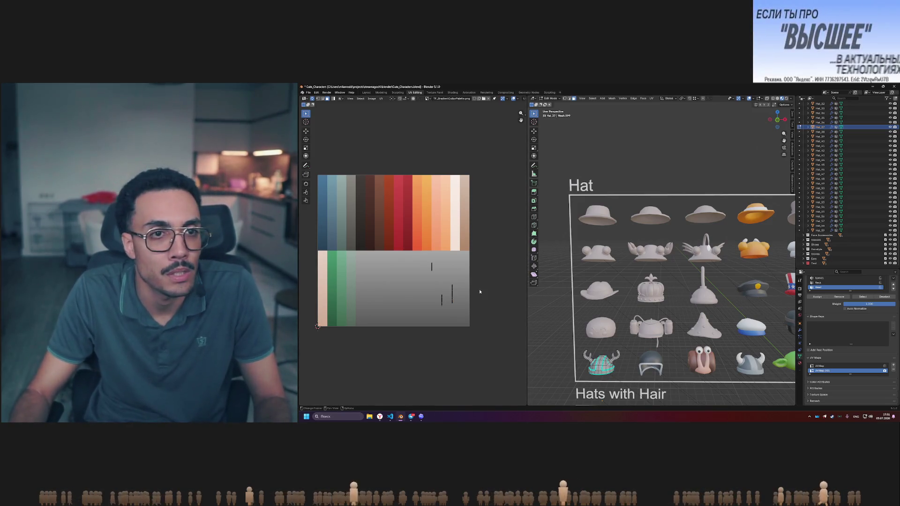
key(alt+Tab)
key(alt+Tab)
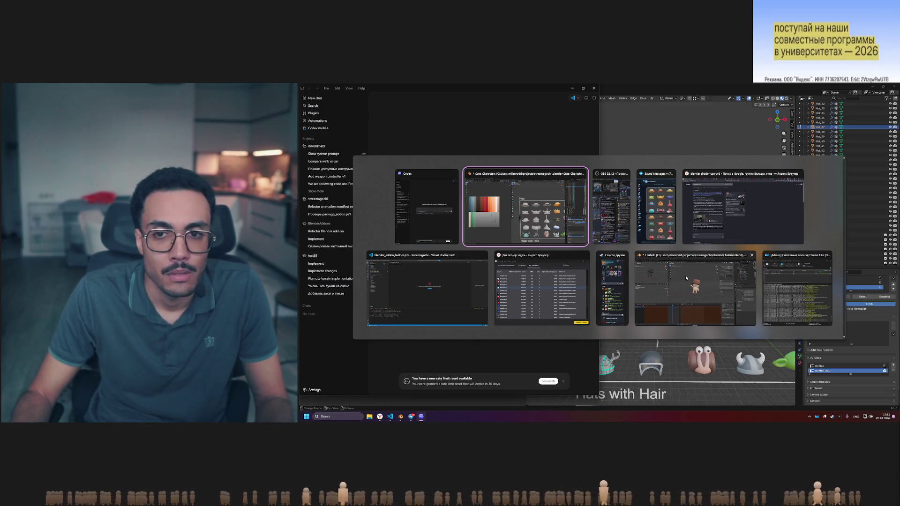
Bring up the browser's Yandex results for 'blender shader use uv2' and read the Alice answer
click(721, 220)
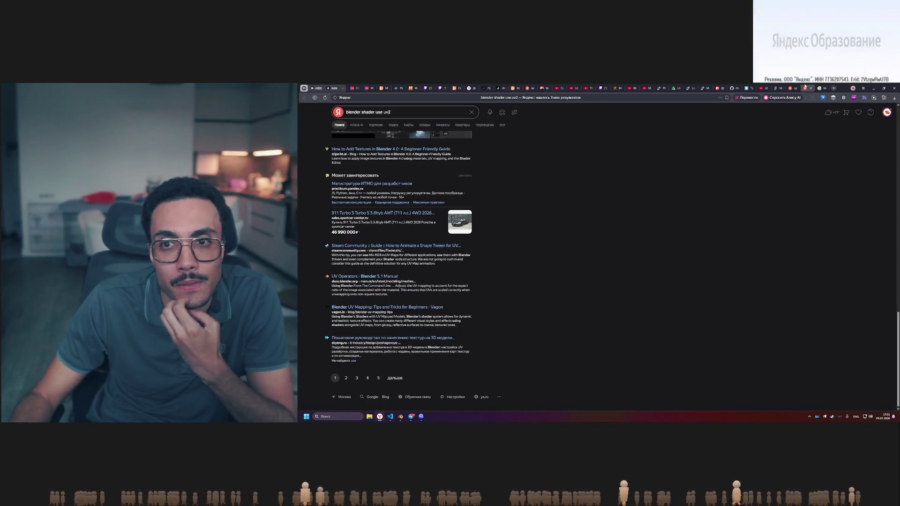
click(791, 88)
scroll(550, 222, up, 10)
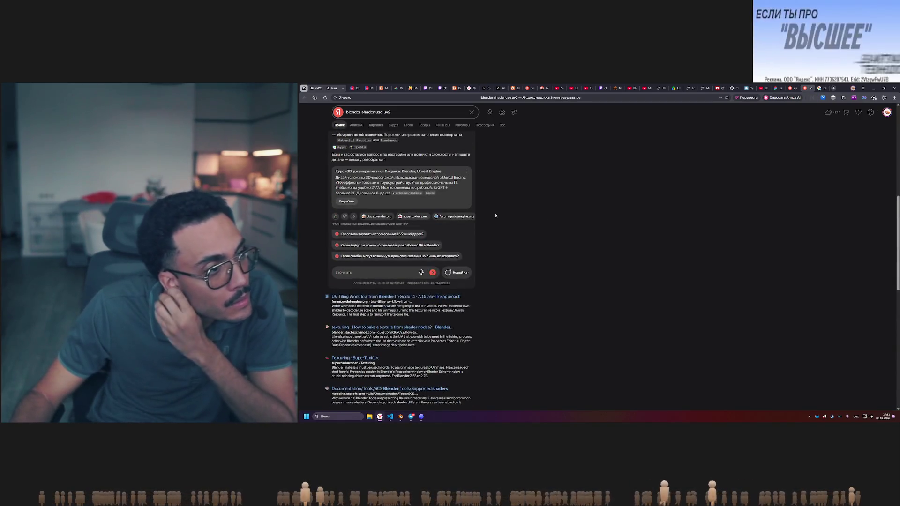
scroll(495, 212, up, 5)
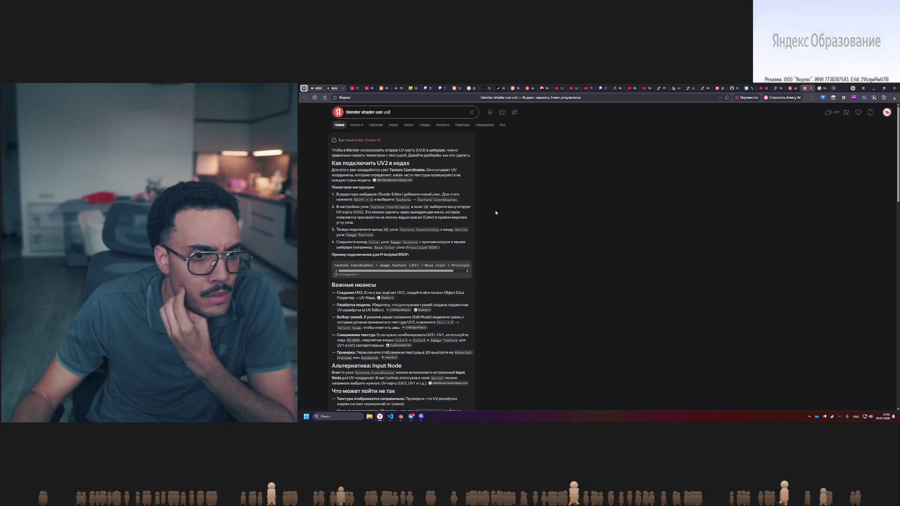
scroll(496, 212, down, 2)
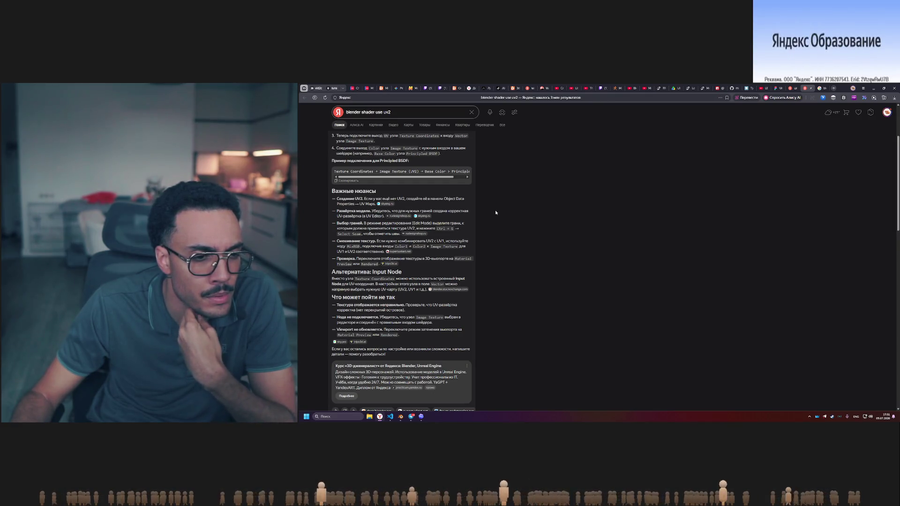
scroll(390, 243, up, 1)
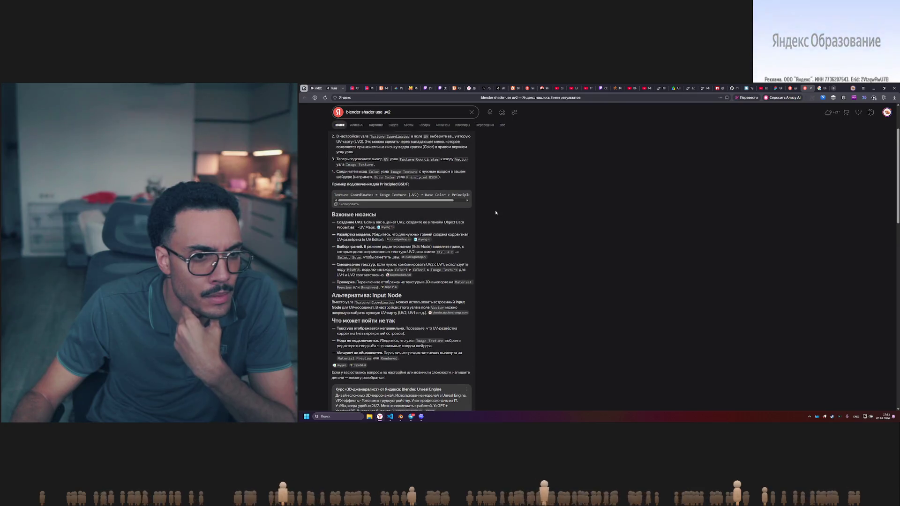
Select the phrase 'для нужных граней' in the answer and return to Blender
drag(398, 234, 432, 235)
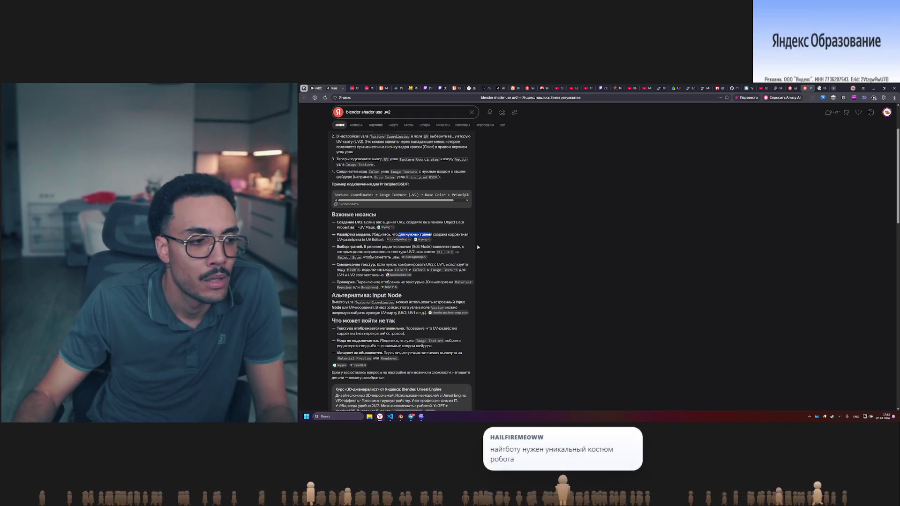
key(alt+Tab)
key(alt+Tab)
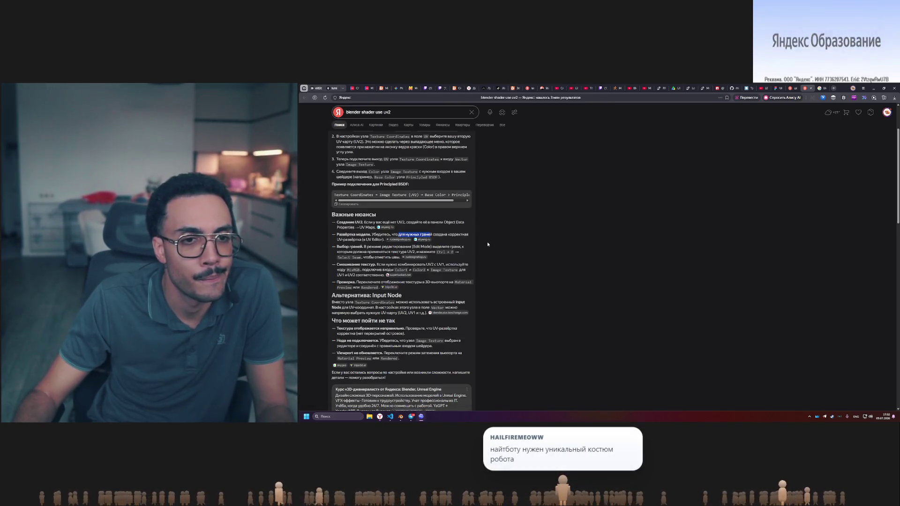
key(alt+Tab)
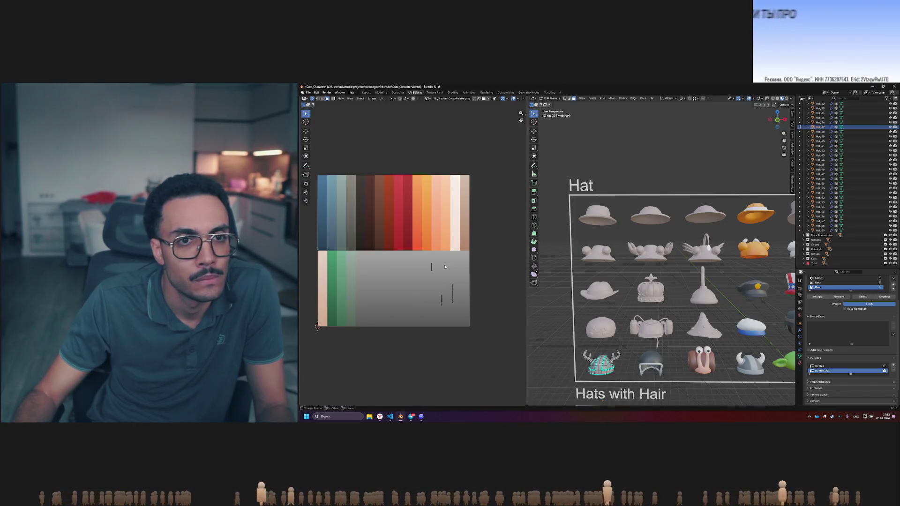
Widen the UV editor, toggle between UVMap and UVMap.001 layouts, end on UVMap in Object Mode
mouse_move(527, 97)
mouse_down()
mouse_move(622, 98)
mouse_move(591, 99)
mouse_up()
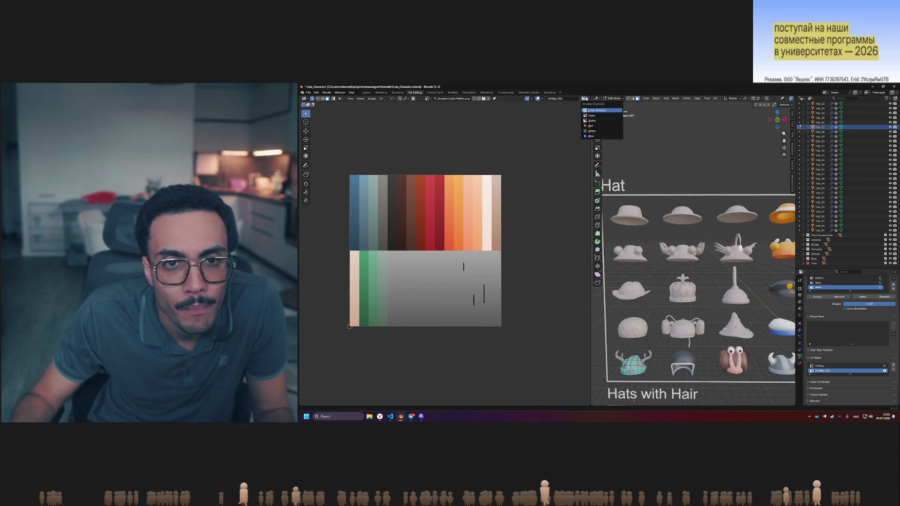
click(562, 98)
click(566, 106)
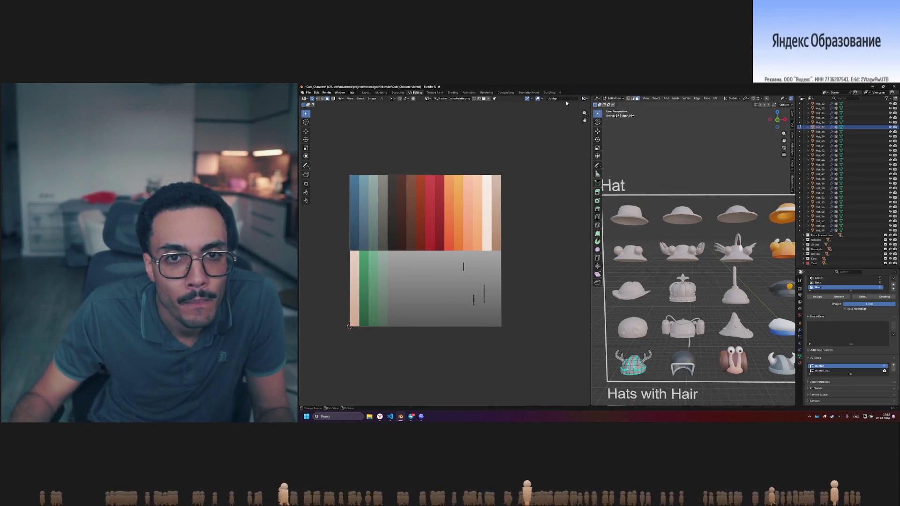
click(563, 98)
click(558, 110)
click(563, 99)
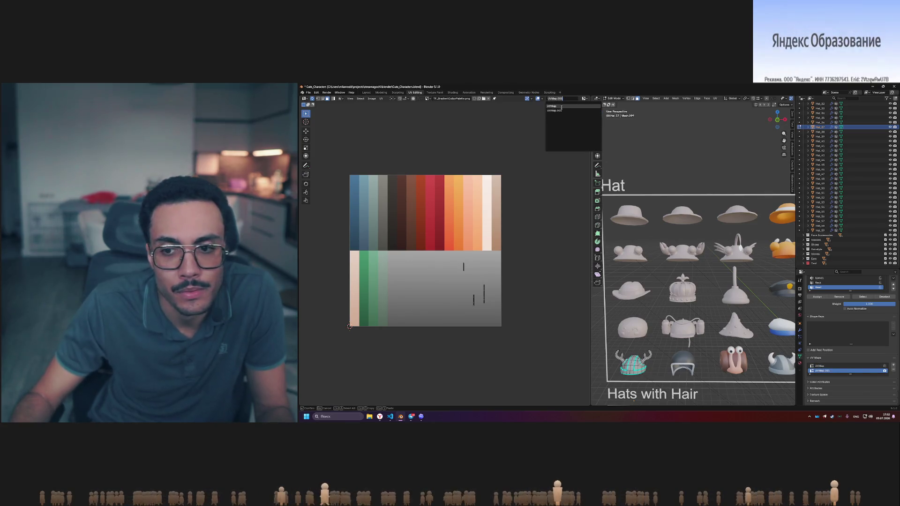
click(553, 106)
click(564, 98)
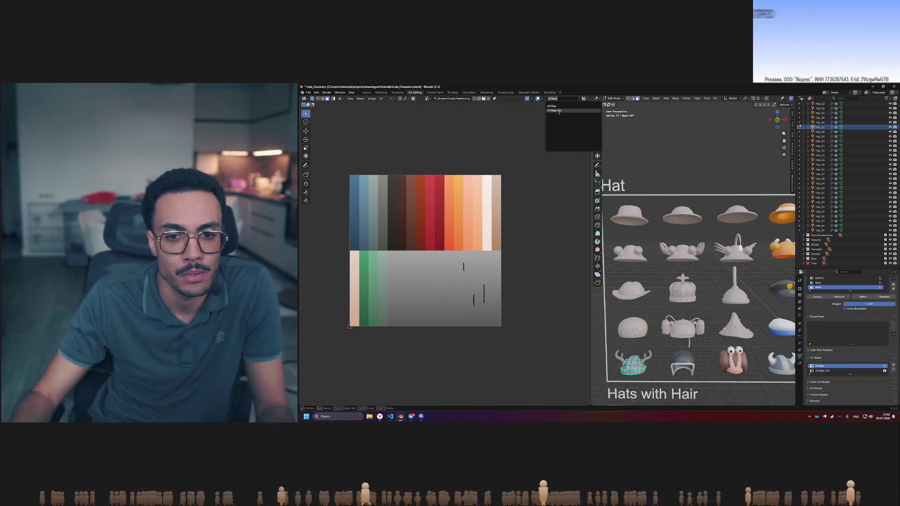
click(558, 111)
click(561, 99)
click(559, 106)
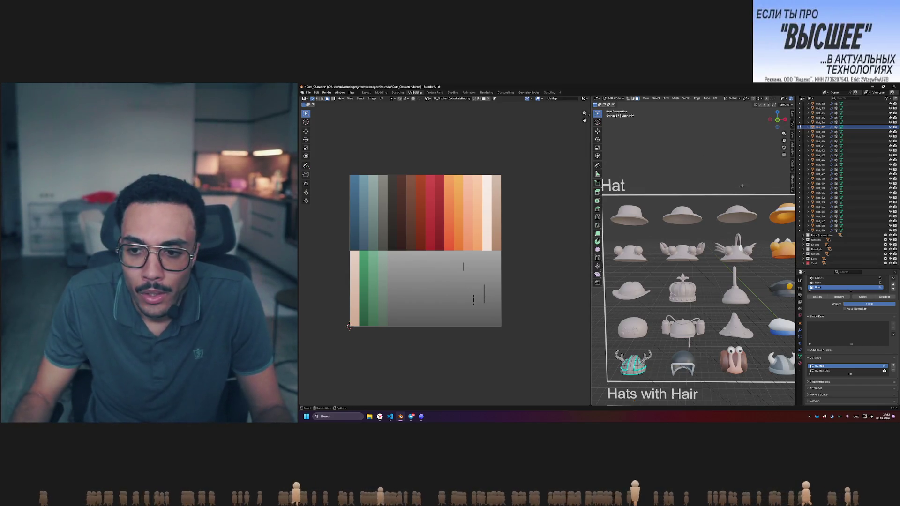
key(Tab)
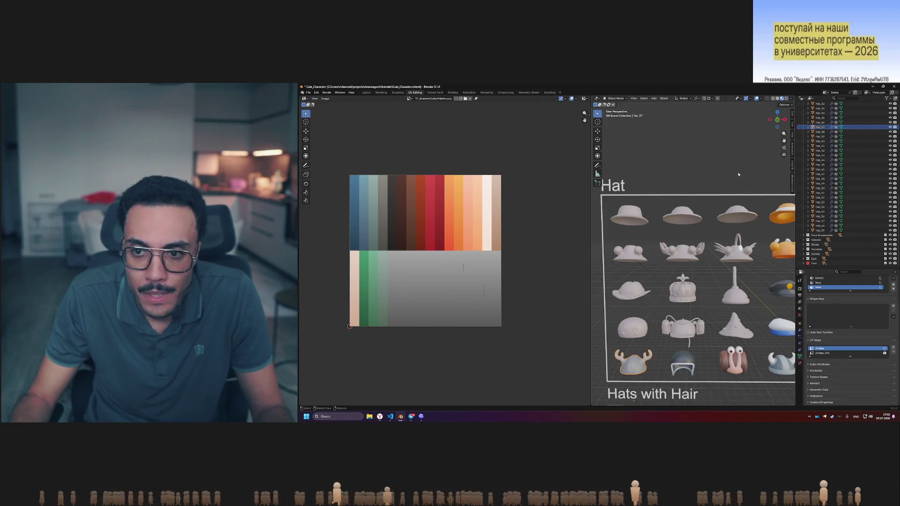
Replace the hat's Main material with the Color material and open the Shading workspace
click(799, 364)
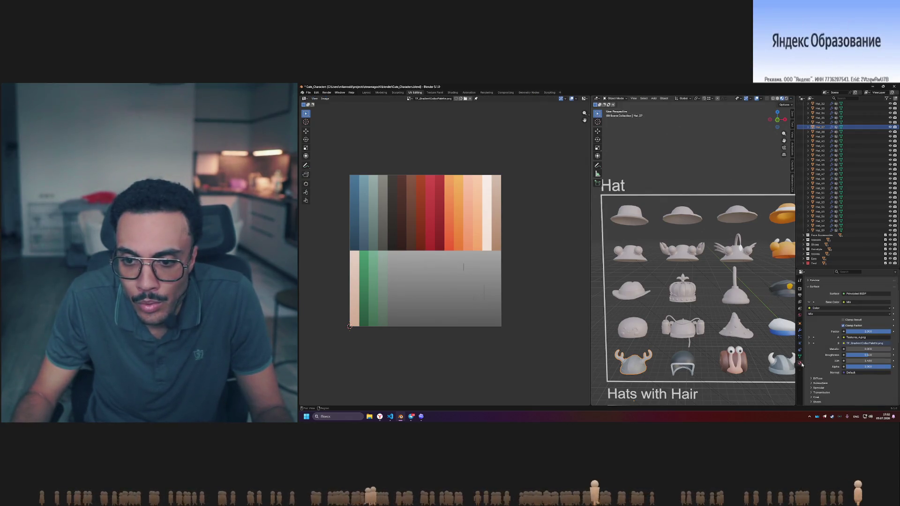
scroll(841, 324, up, 5)
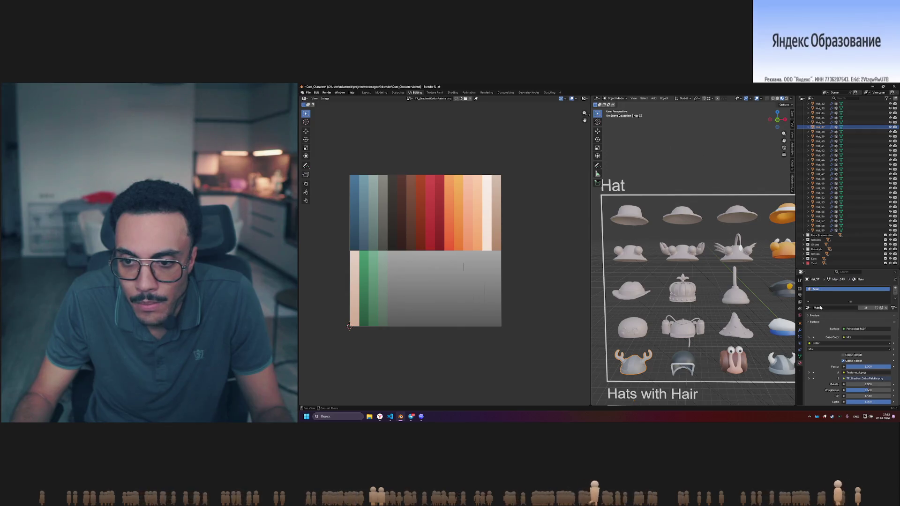
click(809, 308)
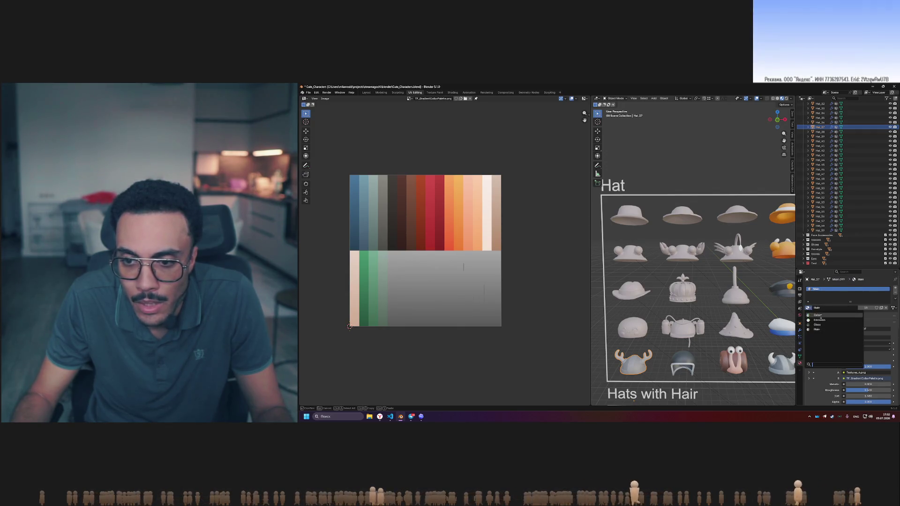
click(824, 316)
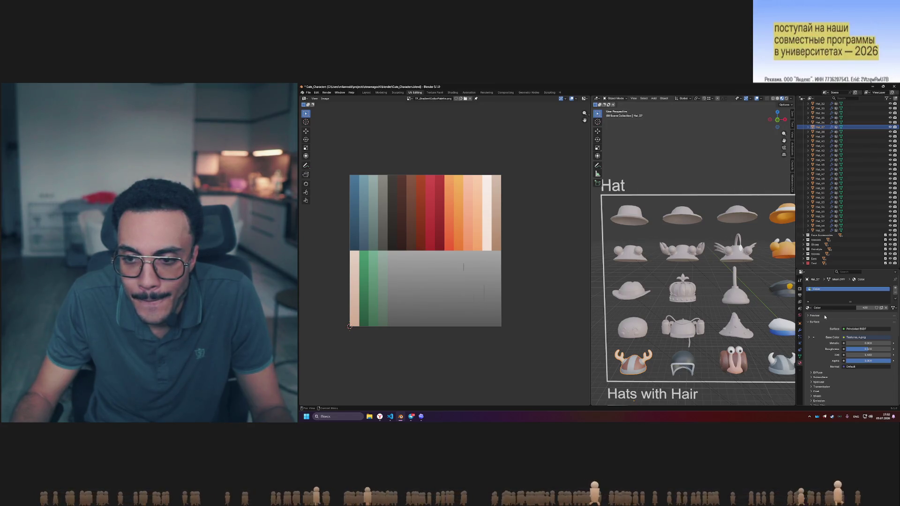
click(452, 93)
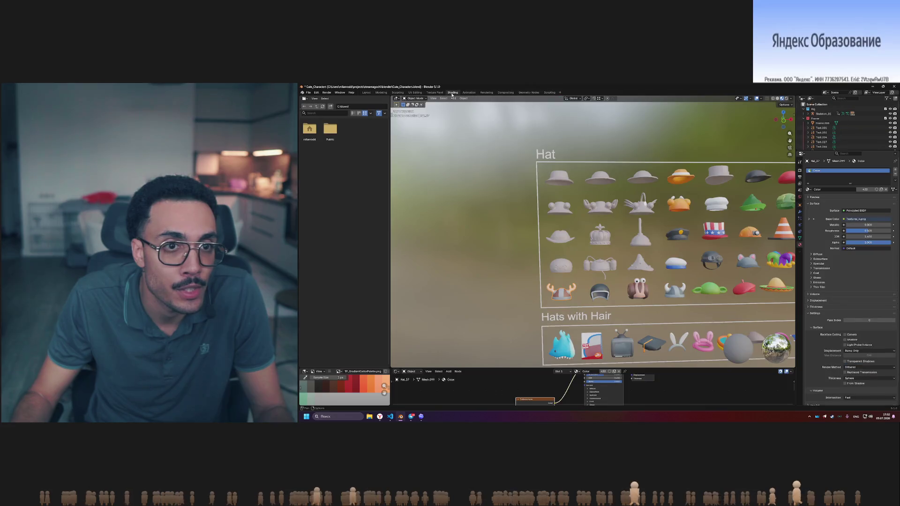
Enlarge the node editor and shift the Textures_4.png image node further left
drag(533, 361, 533, 205)
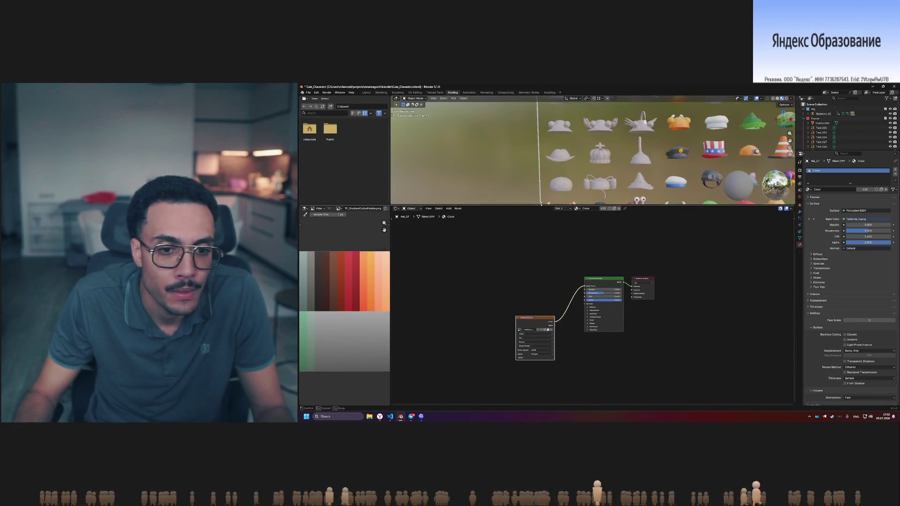
scroll(534, 316, up, 1)
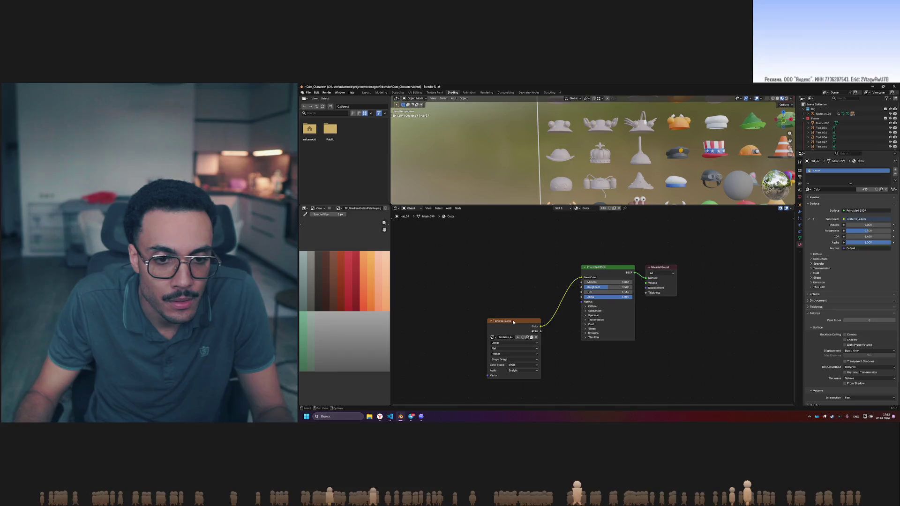
click(513, 320)
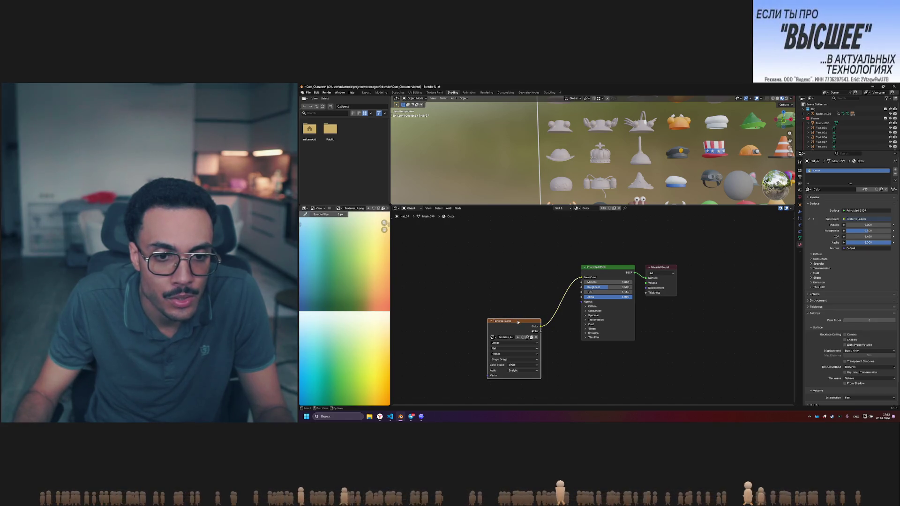
drag(518, 321, 481, 321)
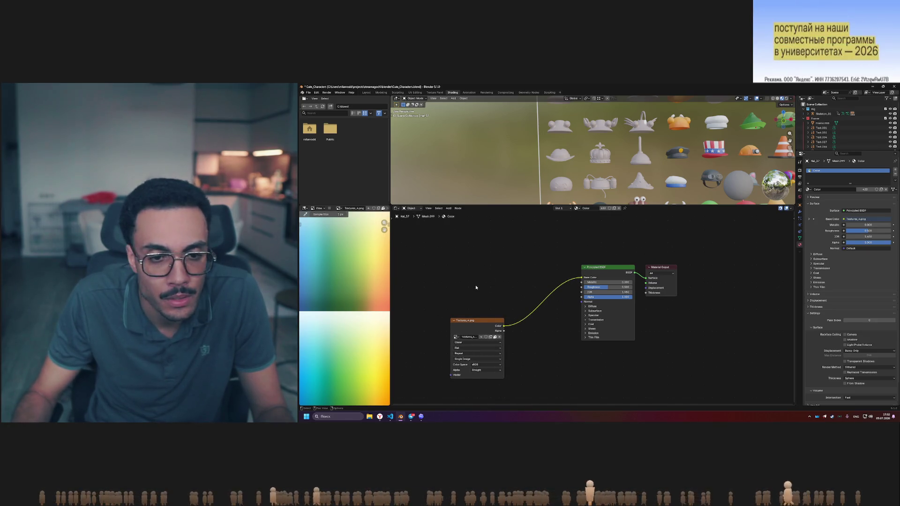
middle_drag(484, 263, 561, 268)
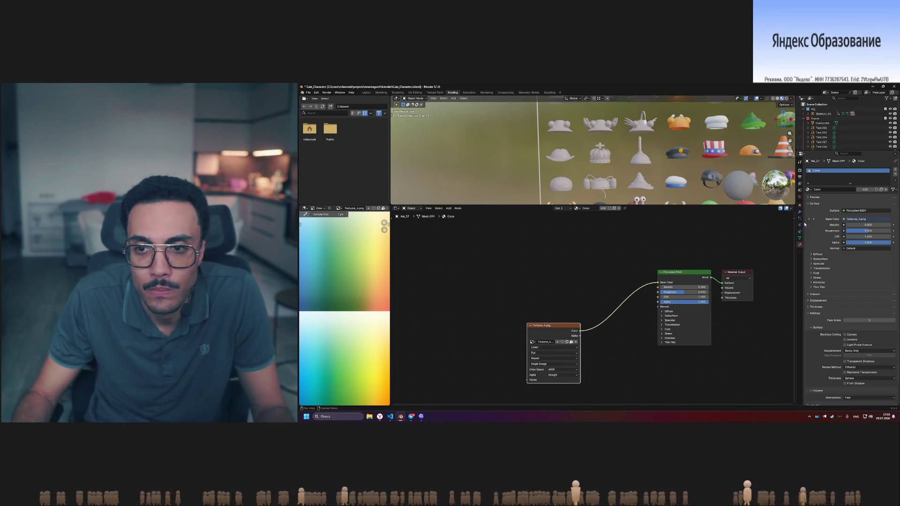
Open the Main material's node tree and copy its five UV, texture and Mix nodes
click(807, 190)
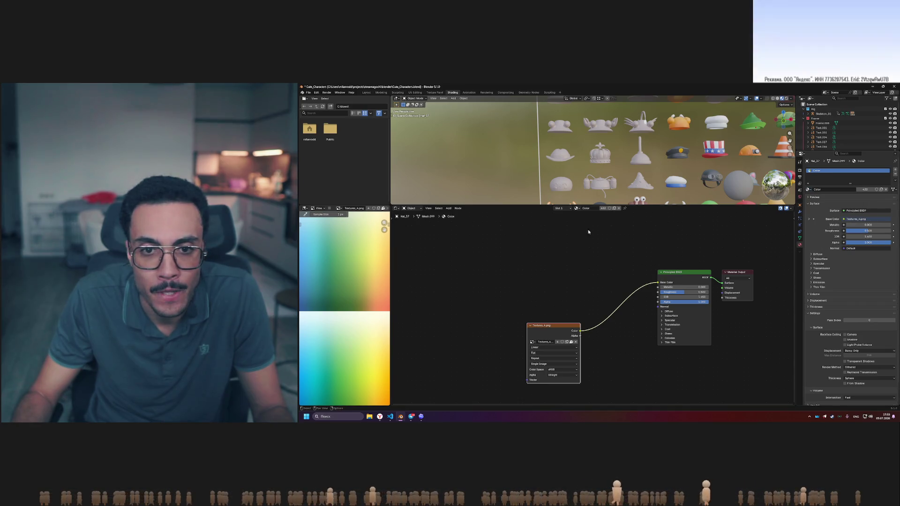
click(577, 208)
click(586, 229)
scroll(590, 243, down, 2)
mouse_move(463, 256)
mouse_down()
mouse_move(665, 395)
mouse_move(642, 408)
mouse_move(642, 393)
mouse_up()
key(ctrl+c)
Paste the copied nodes into the Color material and connect the Mix result to Base Color
click(577, 208)
click(591, 229)
shift+scroll(538, 266, up, 5)
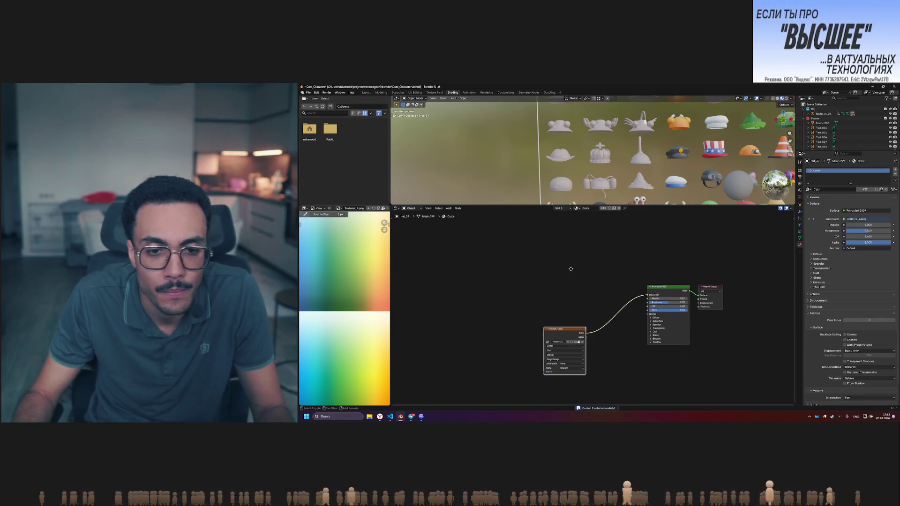
key(ctrl+v)
middle_drag(611, 311, 589, 280)
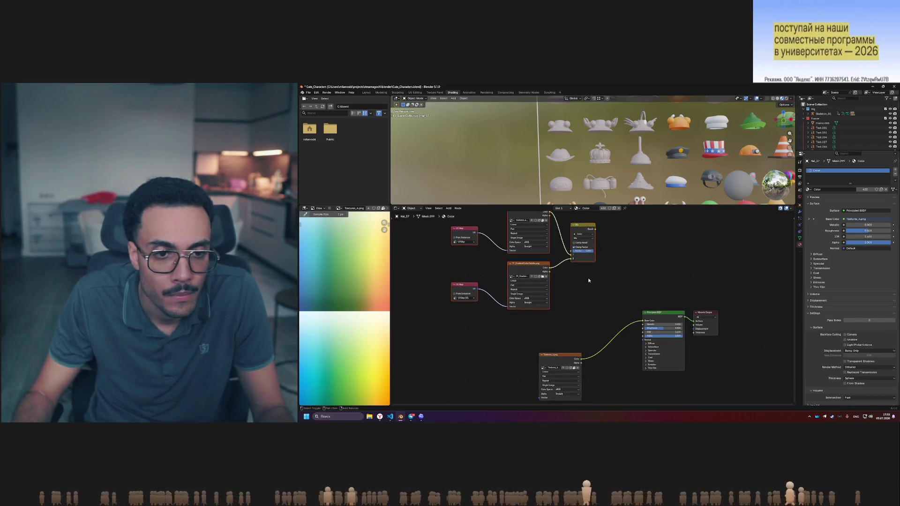
shift+scroll(586, 292, up, 1)
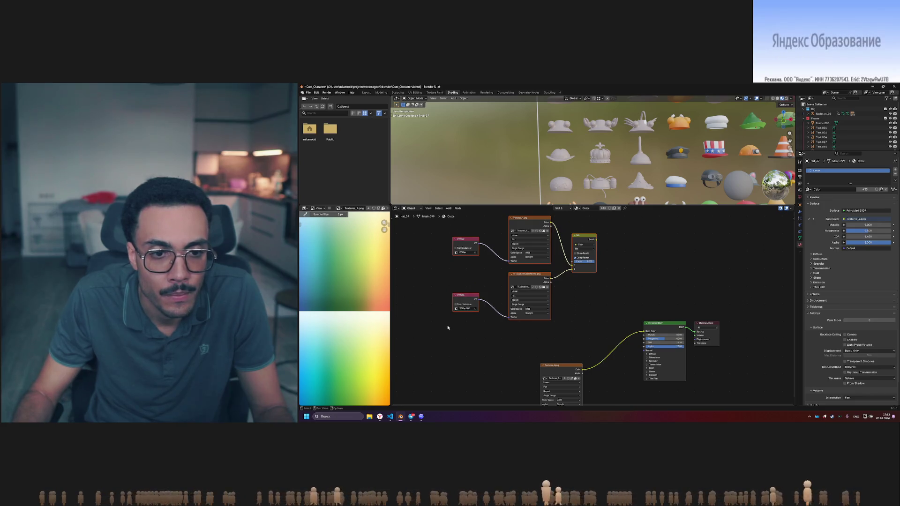
drag(526, 218, 551, 250)
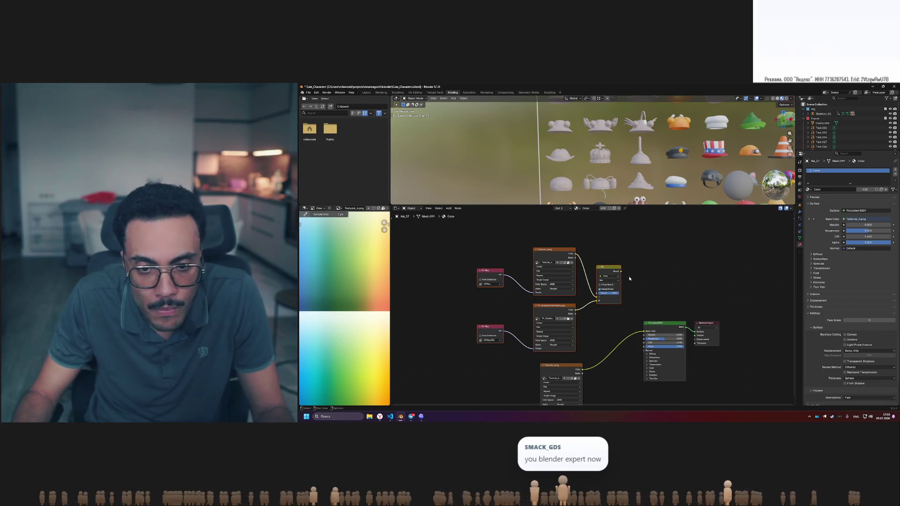
drag(621, 271, 643, 331)
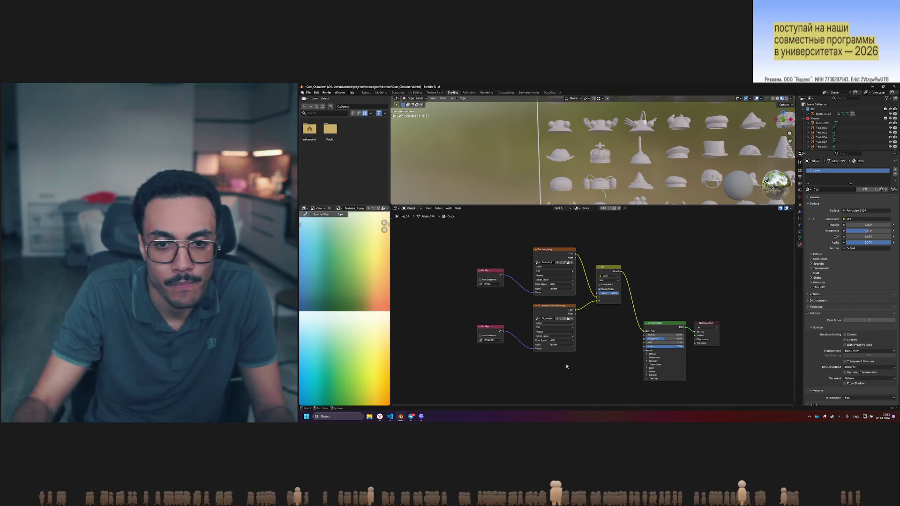
Move the pasted UV Map, texture and Mix nodes lower and adjust the Mix factor
scroll(568, 356, down, 1)
scroll(567, 356, down, 1)
mouse_move(492, 245)
mouse_down()
mouse_move(558, 291)
mouse_move(616, 367)
mouse_up()
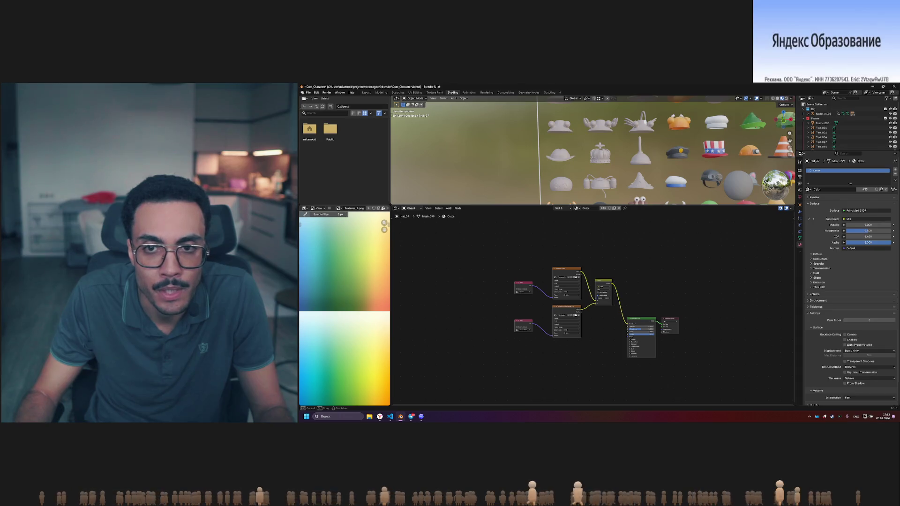
drag(509, 253, 621, 379)
drag(571, 271, 573, 309)
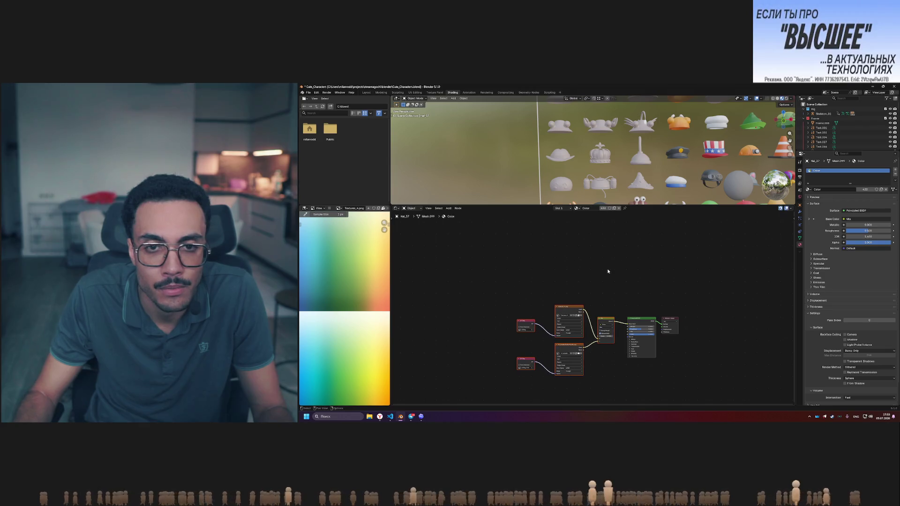
scroll(595, 314, up, 1)
scroll(648, 183, down, 2)
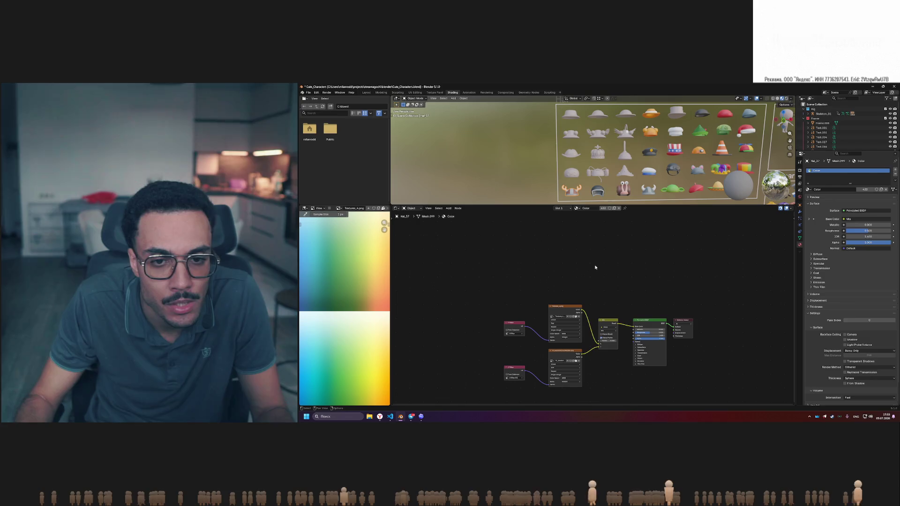
drag(604, 341, 588, 341)
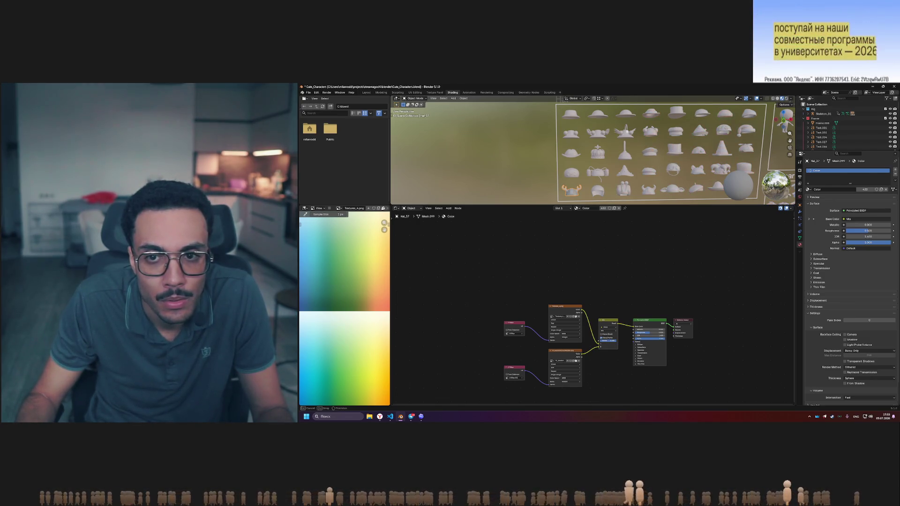
Enlarge the 3D view to inspect the recoloured hats
scroll(633, 183, up, 6)
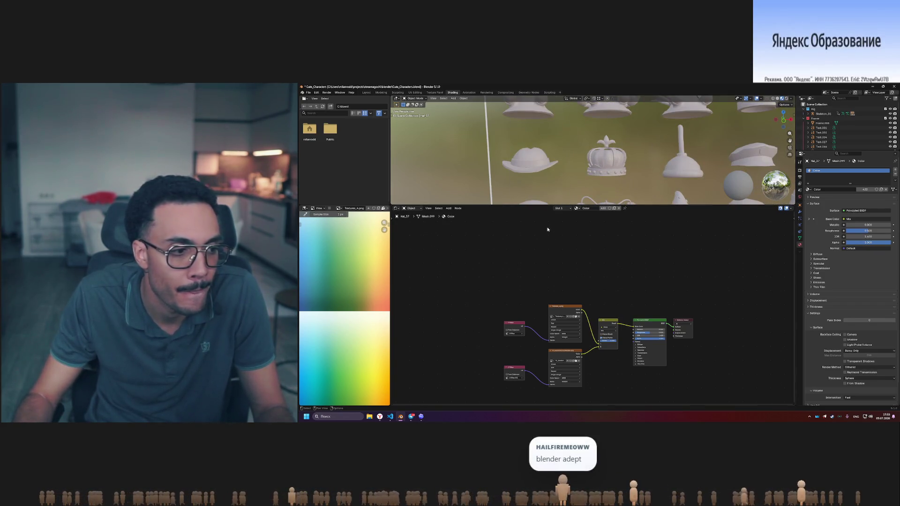
drag(558, 205, 555, 331)
key(Home)
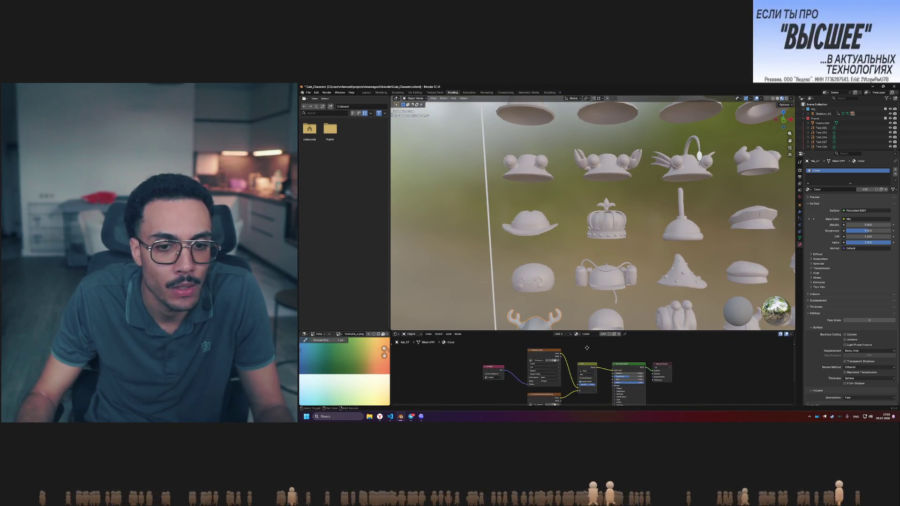
scroll(584, 346, down, 2)
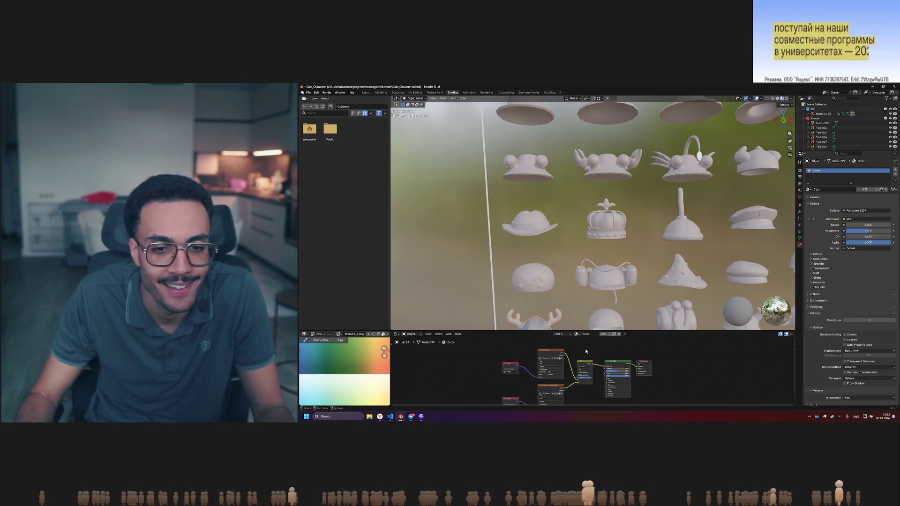
scroll(553, 273, down, 5)
scroll(500, 162, up, 5)
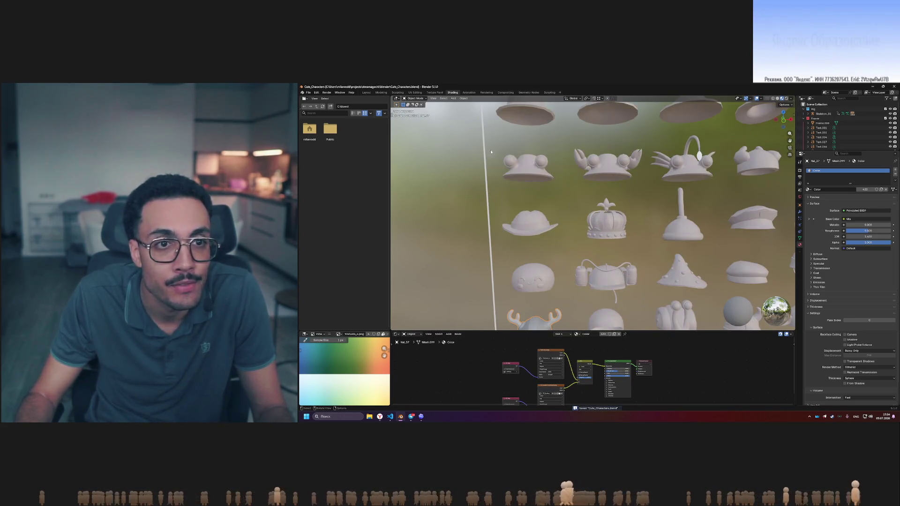
click(415, 92)
Resize the views, display UVMap.001 over the palette, and select the horn UV islands
mouse_move(595, 230)
mouse_down()
mouse_move(514, 222)
mouse_move(569, 219)
mouse_up()
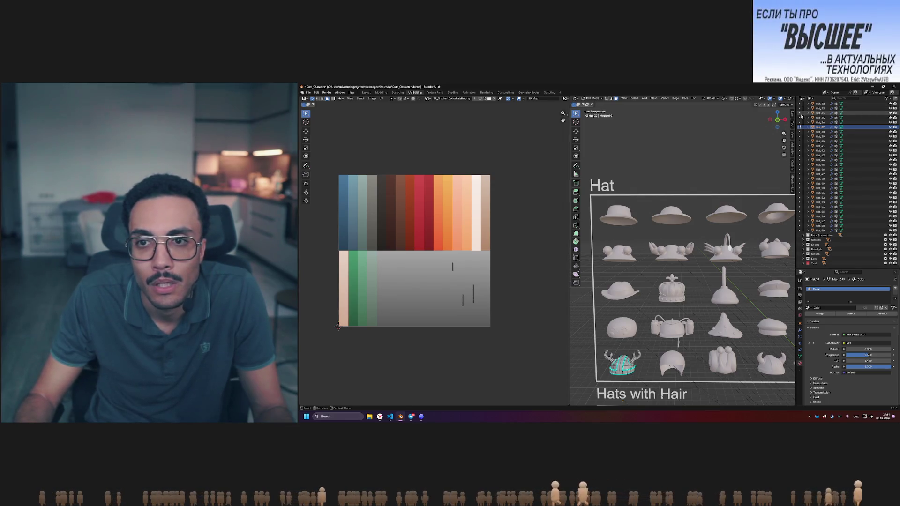
mouse_move(795, 115)
mouse_down()
mouse_move(840, 115)
mouse_move(829, 115)
mouse_up()
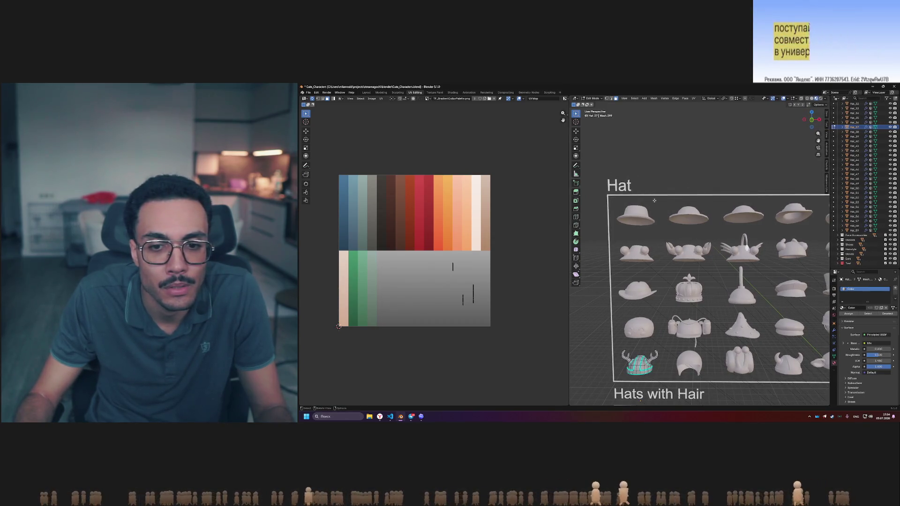
click(557, 98)
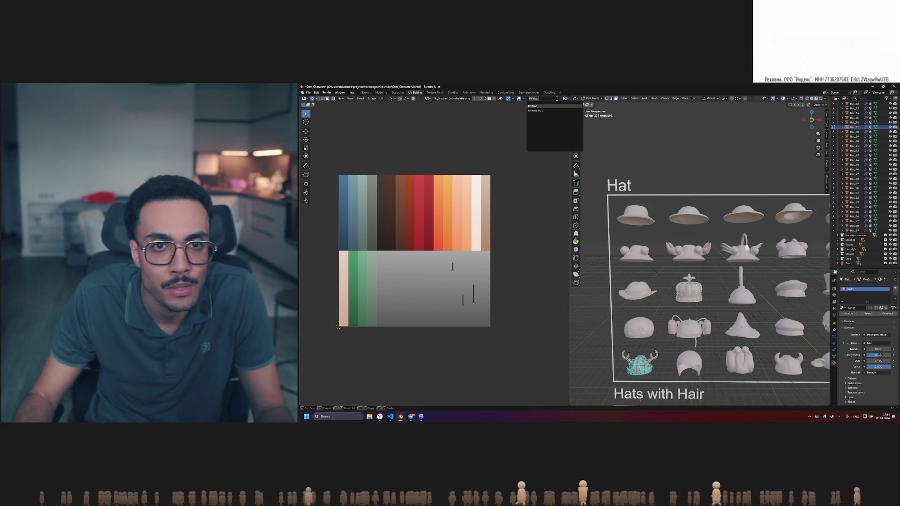
click(548, 111)
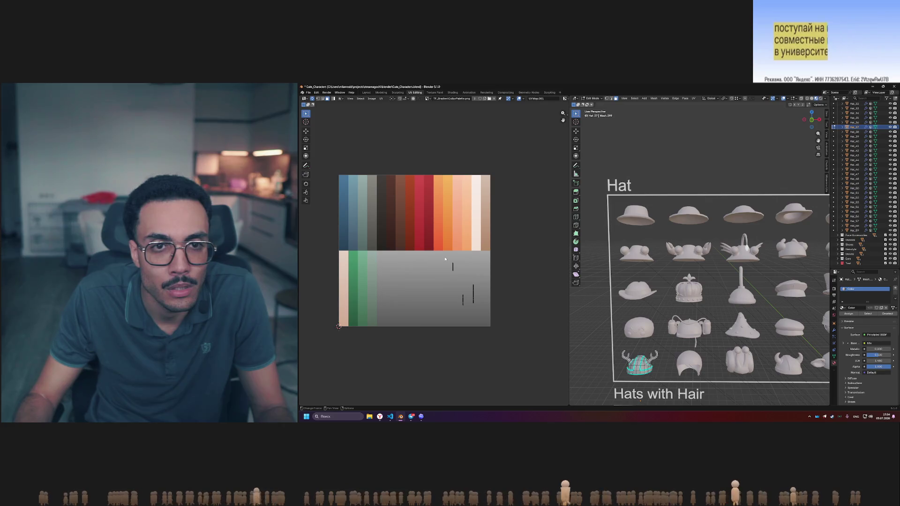
click(544, 99)
click(565, 99)
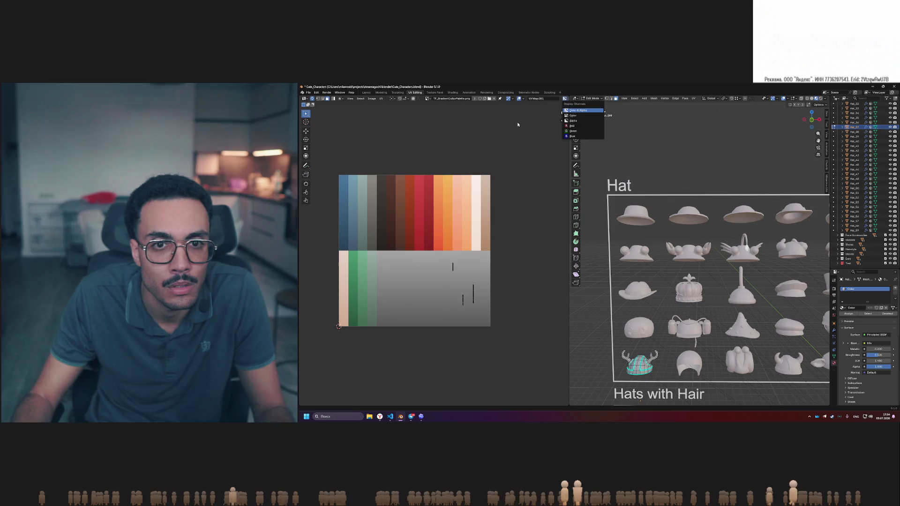
click(453, 268)
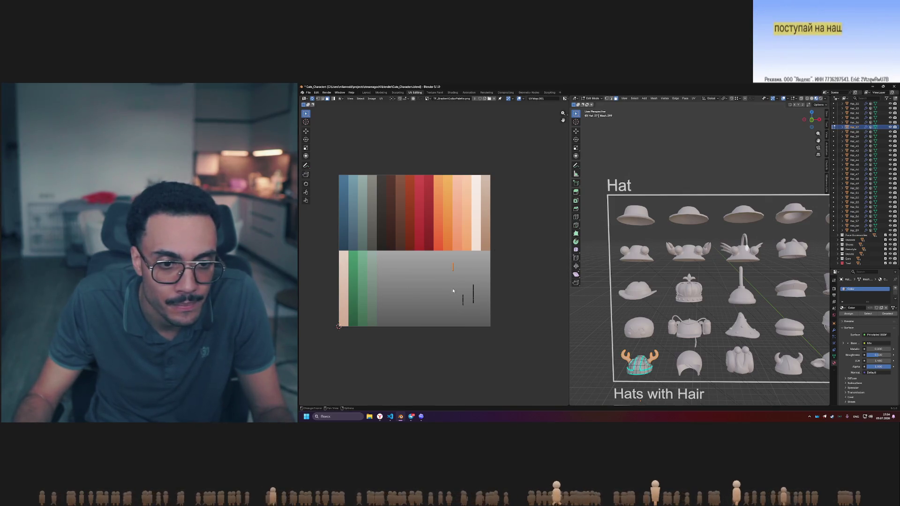
drag(458, 287, 471, 316)
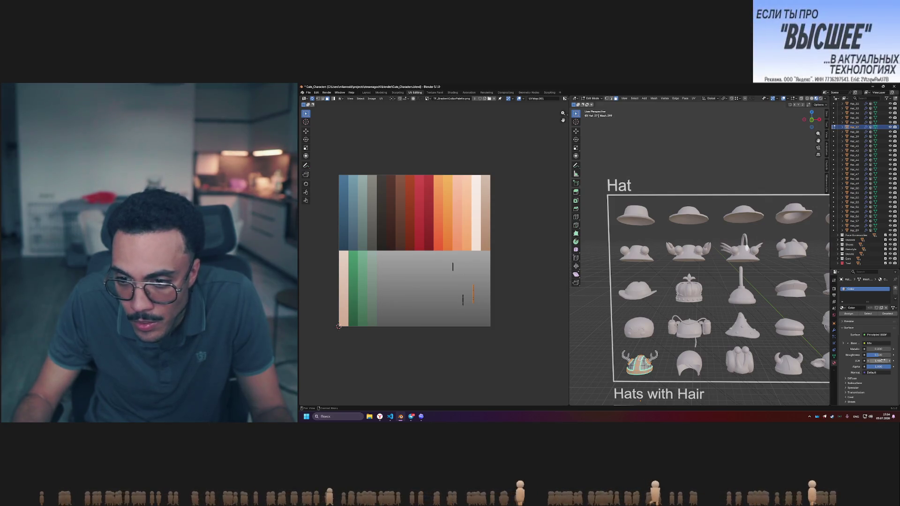
Enable Clamp Result on the Mix node and lower its Factor so palette colours show
click(844, 344)
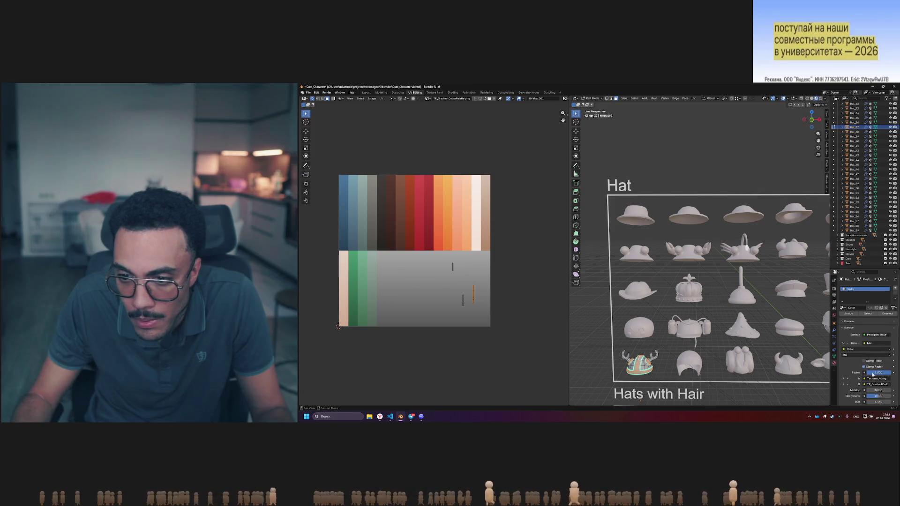
mouse_move(871, 372)
mouse_down()
mouse_move(851, 373)
mouse_move(866, 363)
mouse_up()
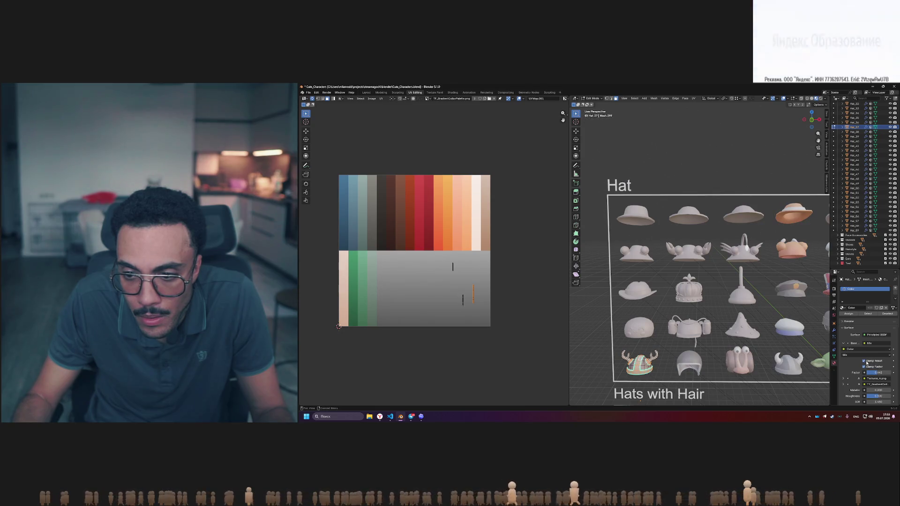
click(868, 361)
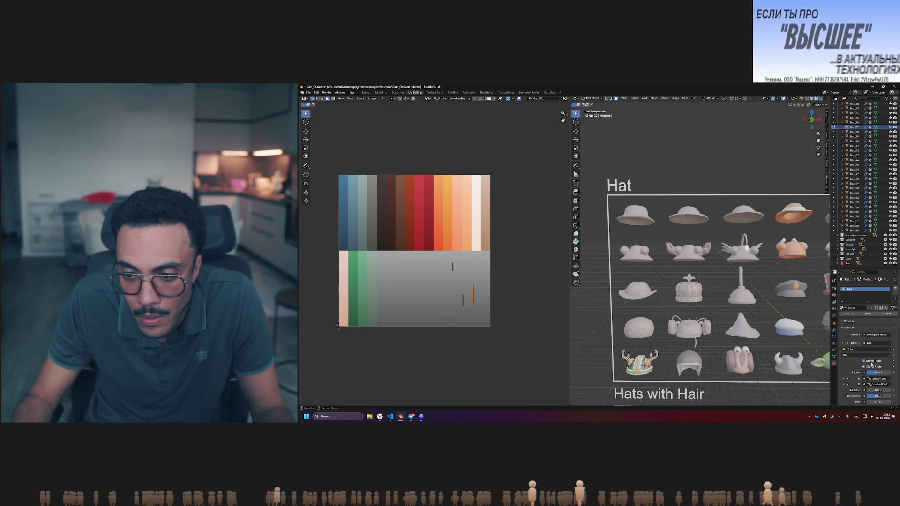
mouse_move(877, 373)
mouse_down()
mouse_move(849, 373)
mouse_move(867, 374)
mouse_up()
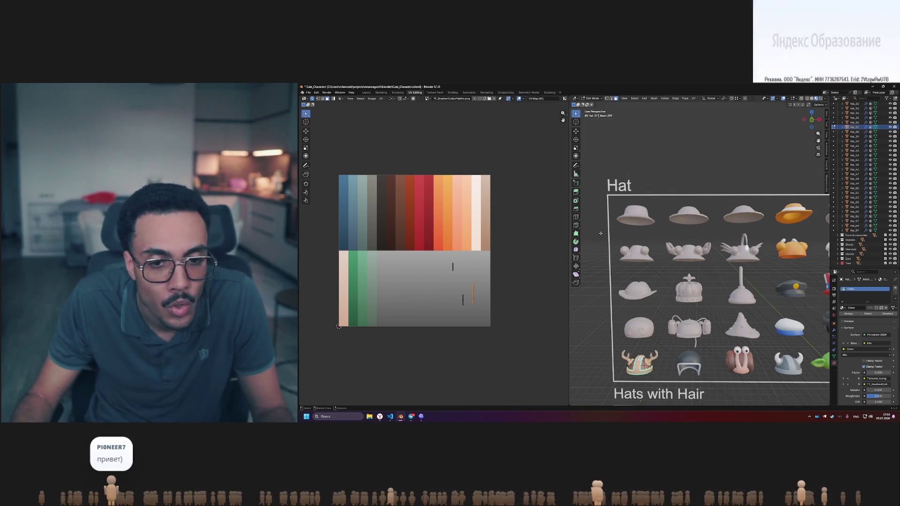
Clear the UV selection, pick the small UV piece on the grey area, and start moving it
click(529, 242)
drag(481, 308, 482, 308)
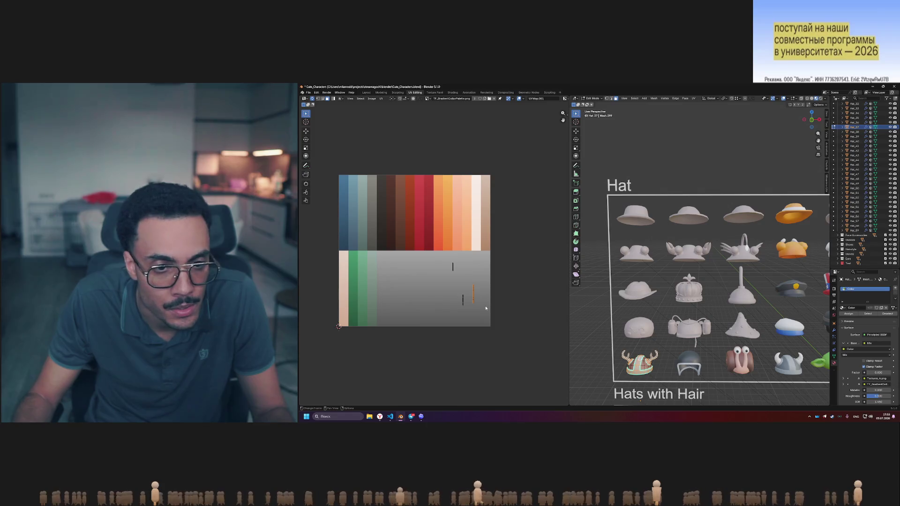
key(g)
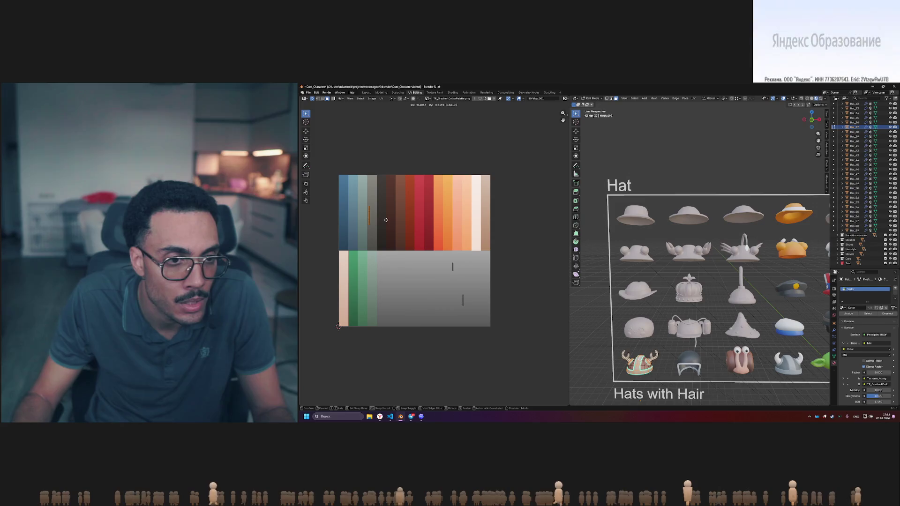
Move two small UV pieces onto different palette colour columns
click(389, 220)
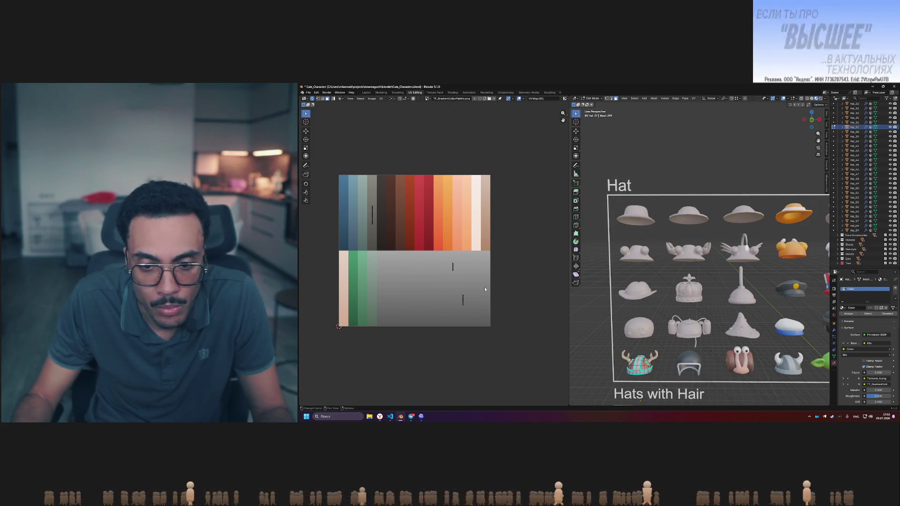
drag(458, 289, 479, 321)
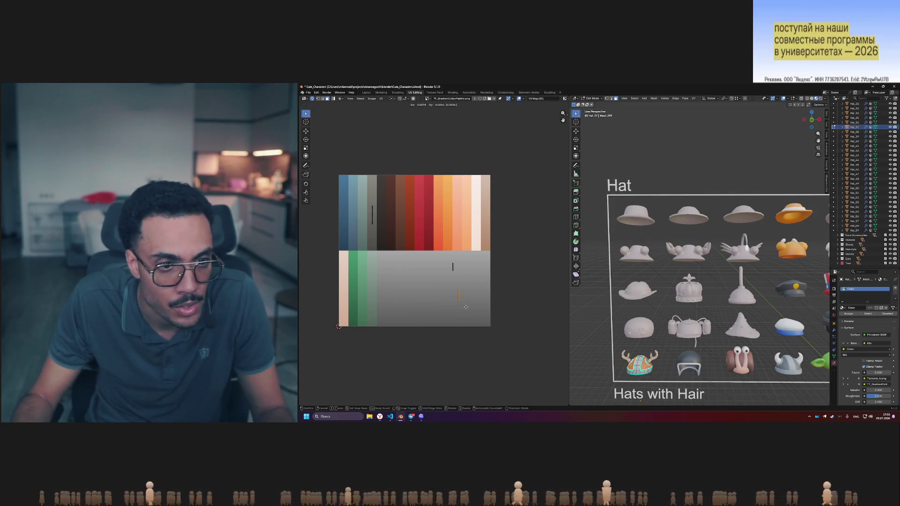
click(417, 232)
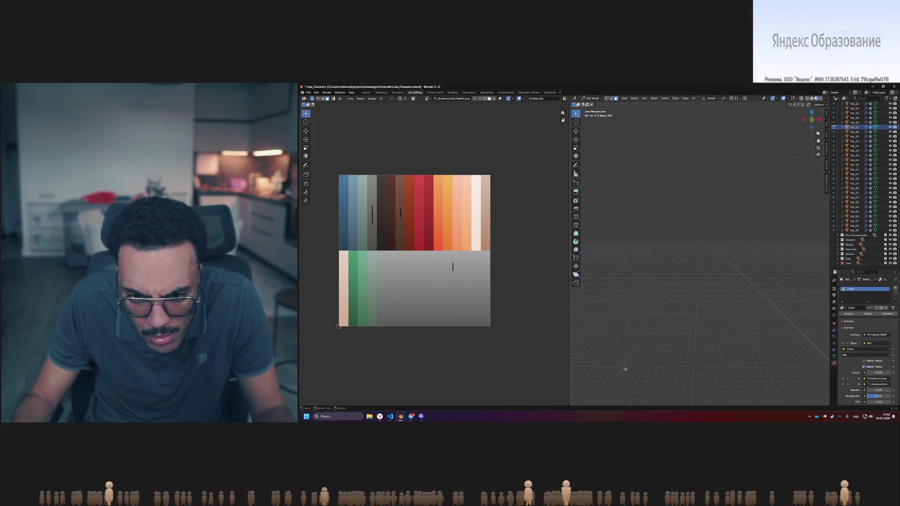
Isolate the horned hat in local view, raise the Mix factor to 1, and return to Object Mode
scroll(662, 355, down, 2)
key(KP_Divide)
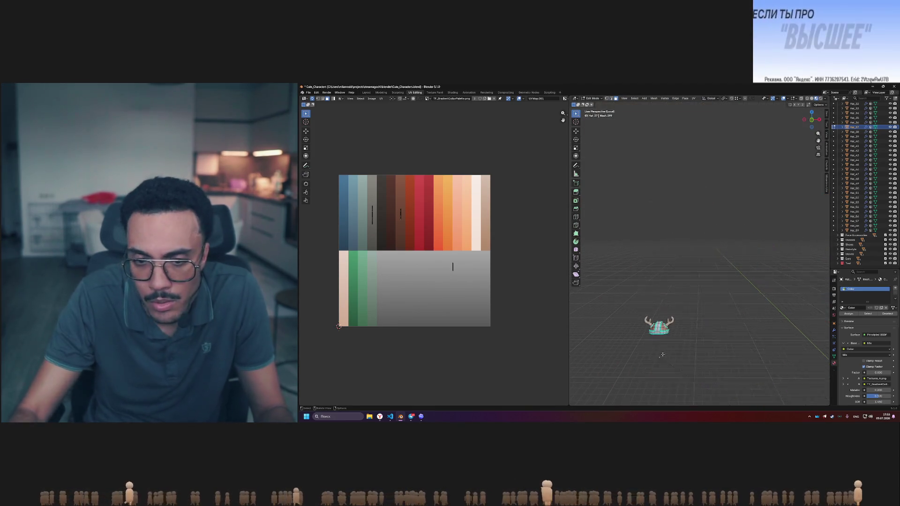
mouse_move(662, 354)
middle_down()
mouse_move(694, 313)
mouse_move(675, 309)
middle_up()
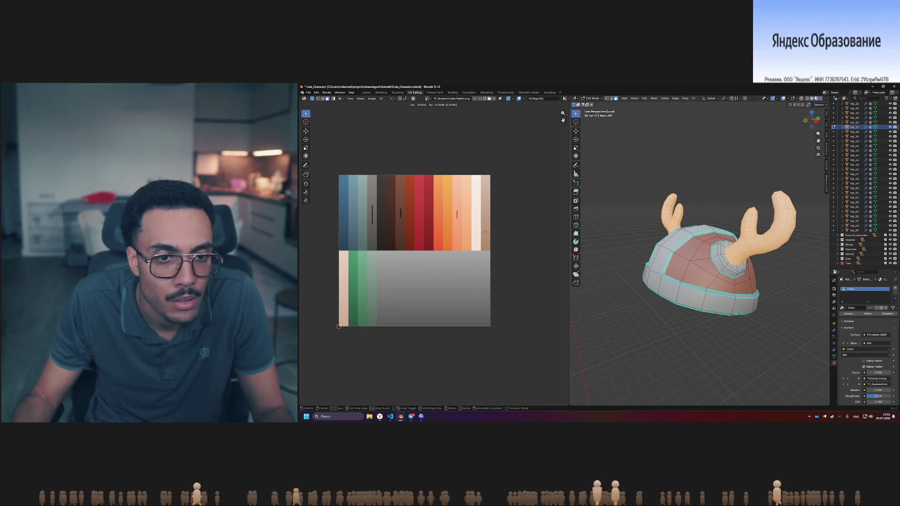
click(631, 299)
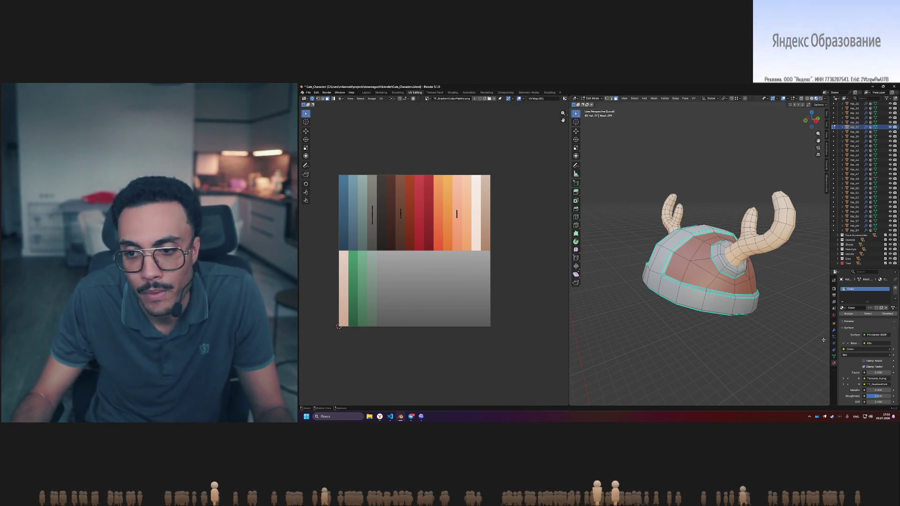
drag(871, 374, 893, 374)
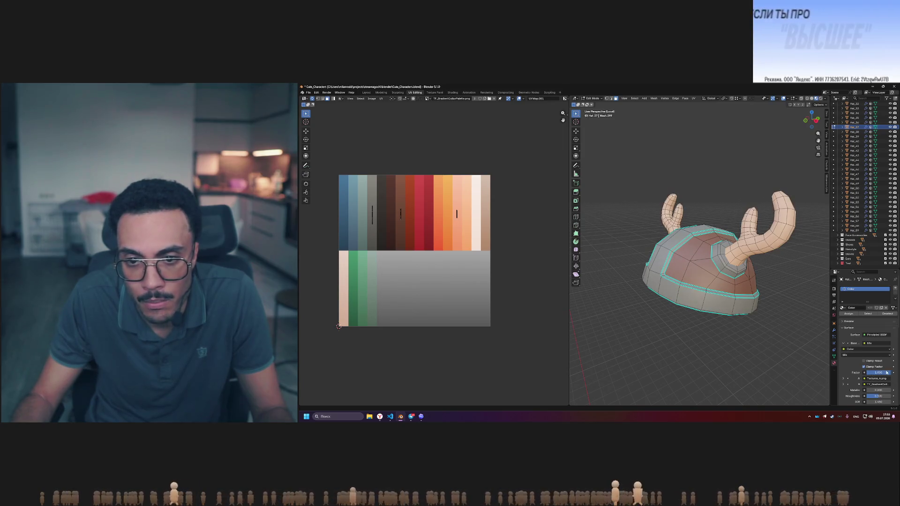
middle_drag(679, 342, 720, 343)
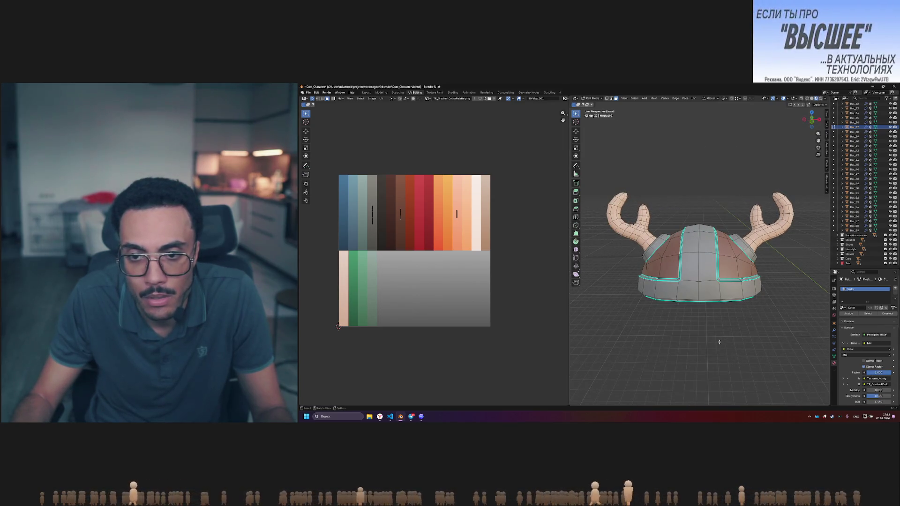
key(Tab)
mouse_move(878, 367)
mouse_down()
mouse_move(862, 367)
mouse_move(881, 367)
mouse_up()
scroll(733, 322, down, 2)
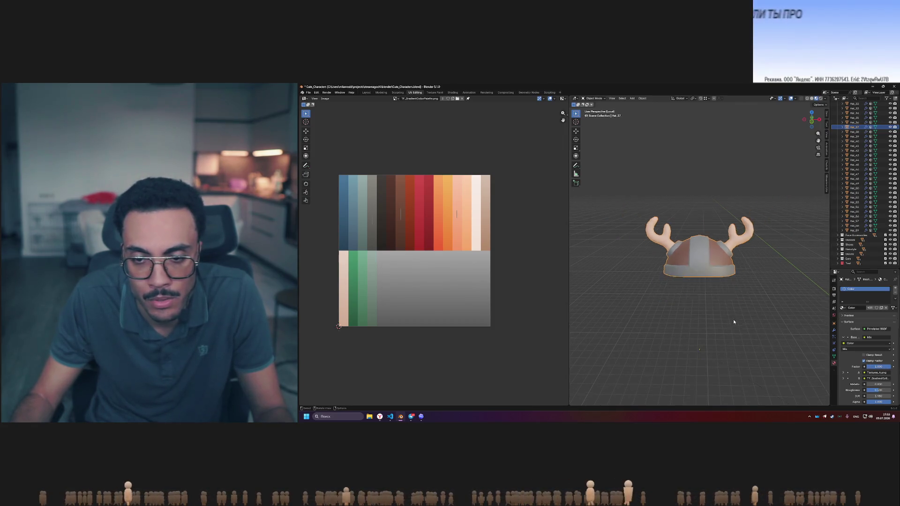
Exit local view to show all hats and briefly check the helmet's UVs in Edit Mode
key(KP_Divide)
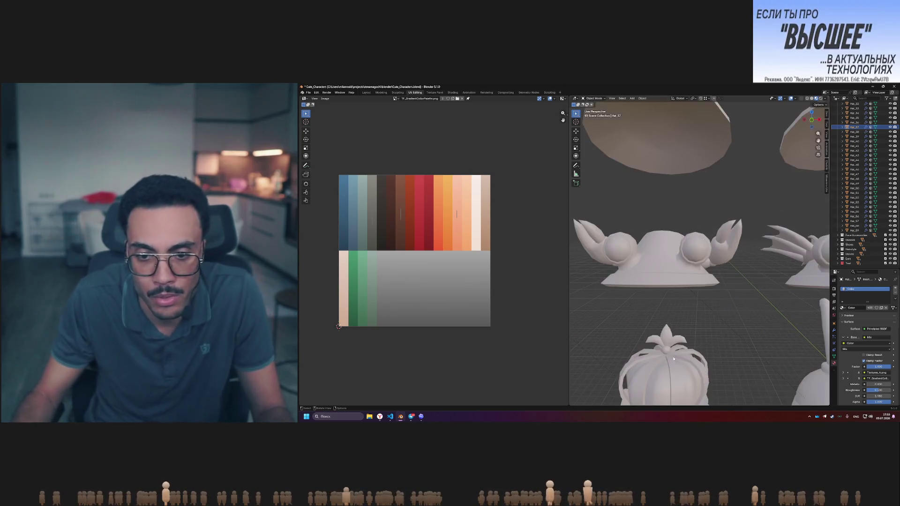
scroll(671, 341, up, 4)
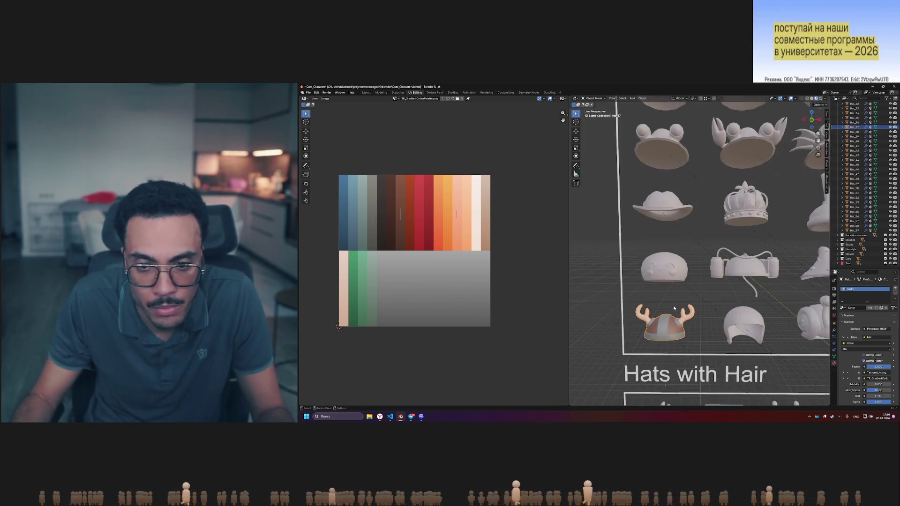
mouse_move(878, 367)
mouse_down()
mouse_move(863, 367)
mouse_move(890, 369)
mouse_up()
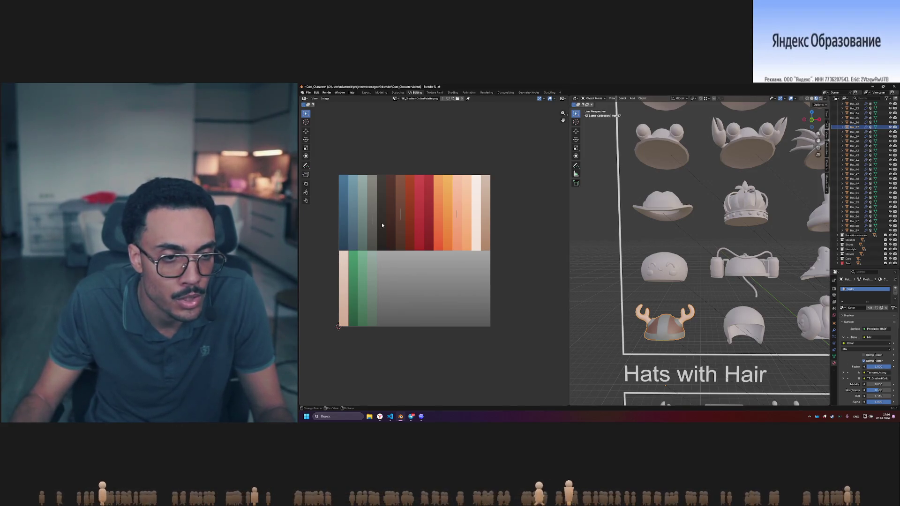
key(Tab)
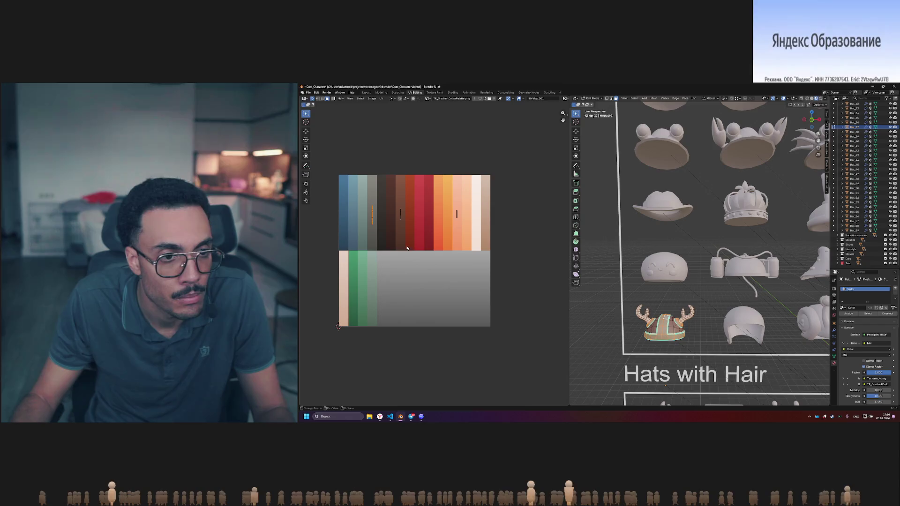
key(Tab)
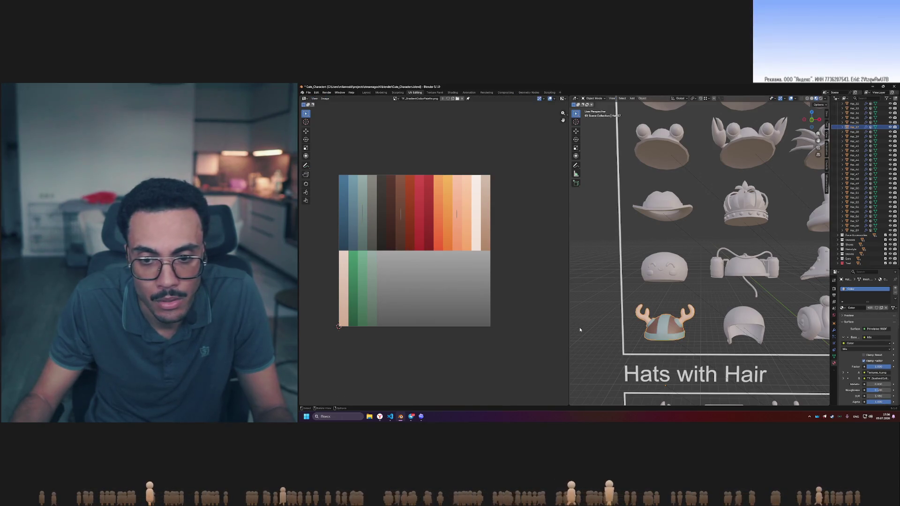
Set the Mix Factor to 0 and nudge it slightly to compare the hats' palette colours
text(0)
key(Return)
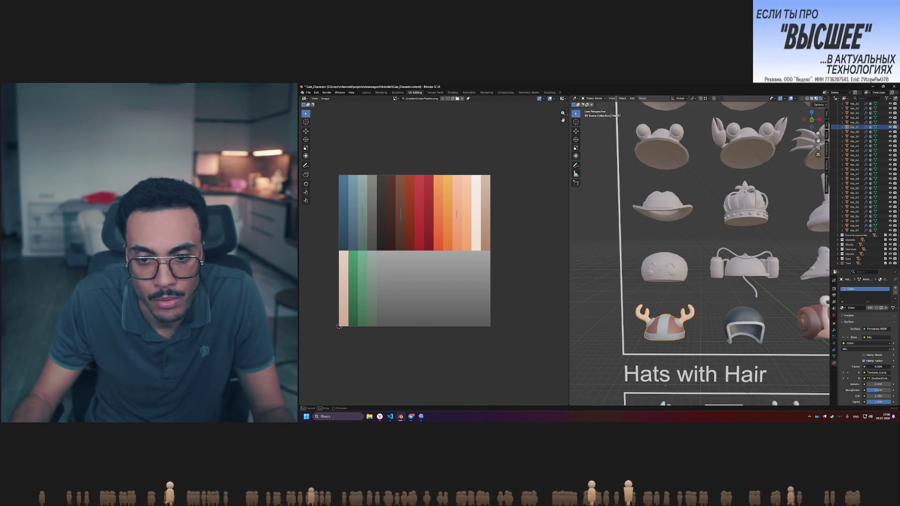
drag(878, 367, 898, 366)
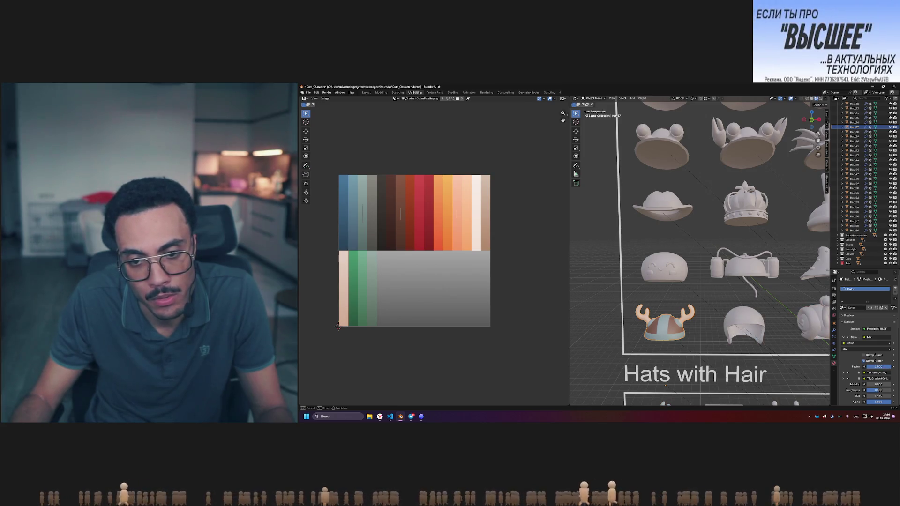
scroll(711, 335, down, 4)
scroll(712, 335, up, 4)
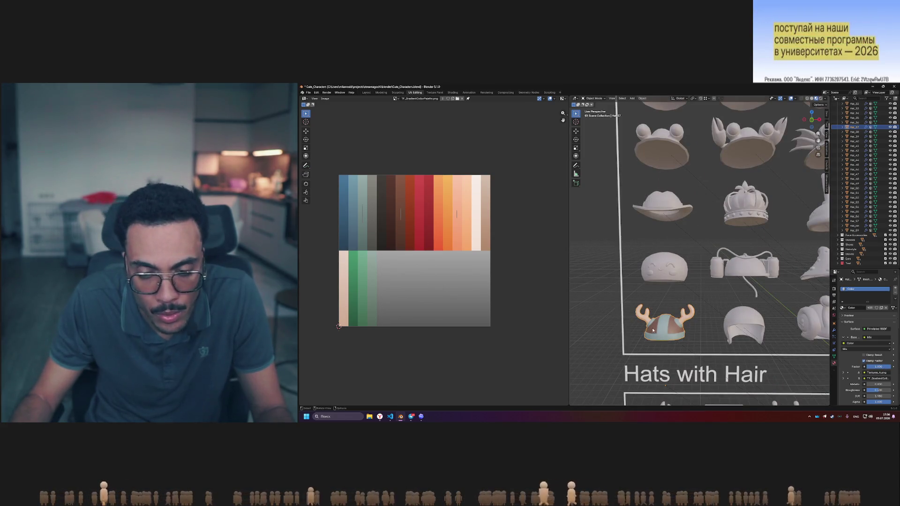
scroll(657, 336, up, 5)
scroll(656, 336, down, 5)
scroll(657, 339, down, 2)
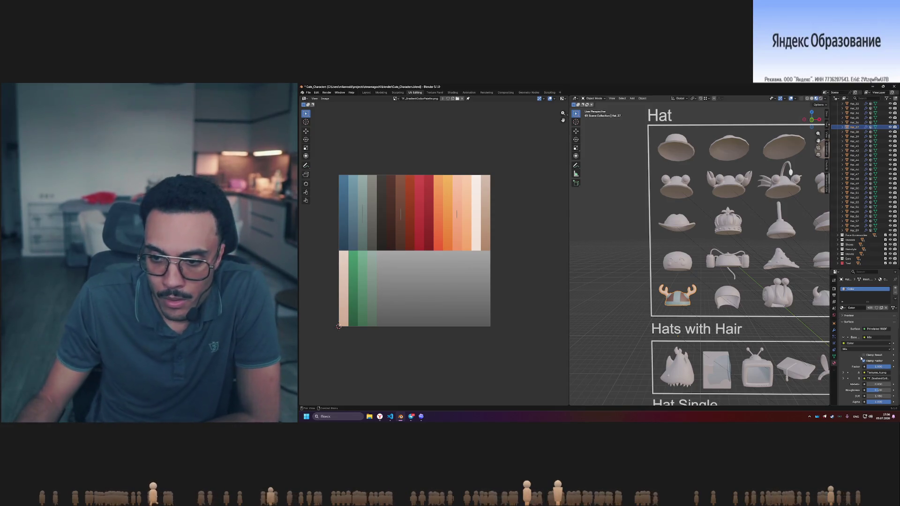
click(881, 366)
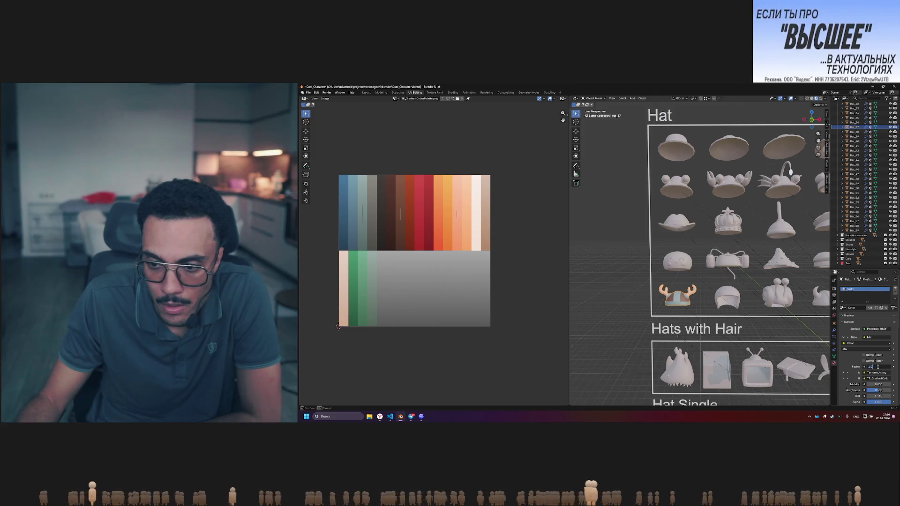
mouse_move(877, 367)
mouse_down()
mouse_move(858, 366)
mouse_move(877, 366)
mouse_up()
drag(878, 366, 882, 367)
Zoom the 3D viewport in and out over the pale hat groups at Mix Factor about 0.85
scroll(706, 316, up, 3)
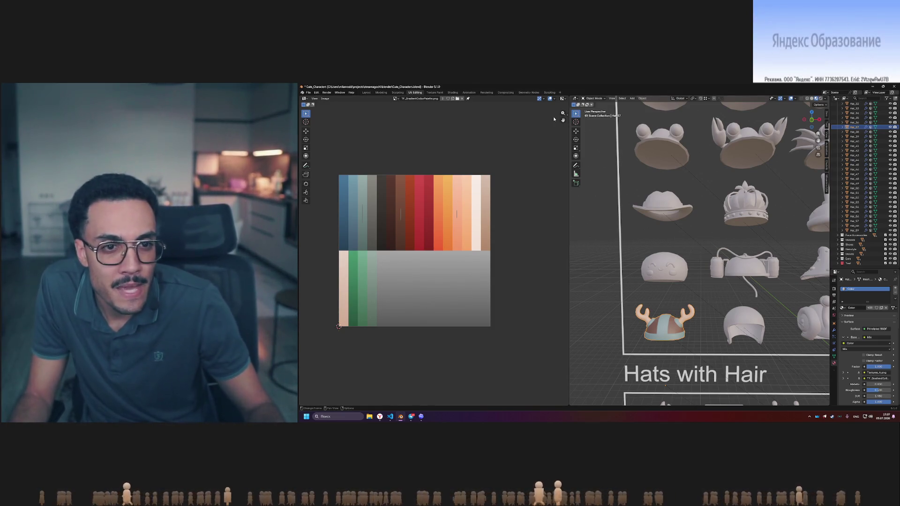
scroll(714, 287, down, 6)
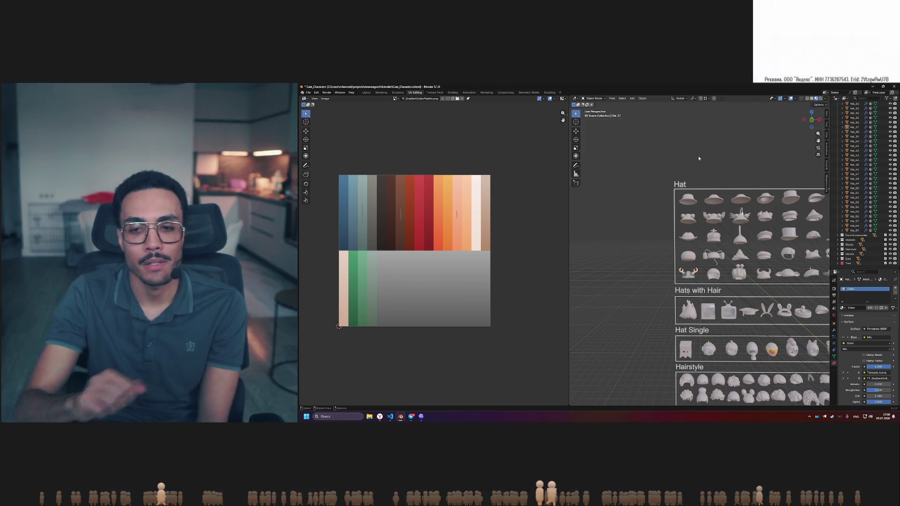
Move the hat reference boards closer into view and orbit around them
key(g)
middle_drag(733, 291, 718, 271)
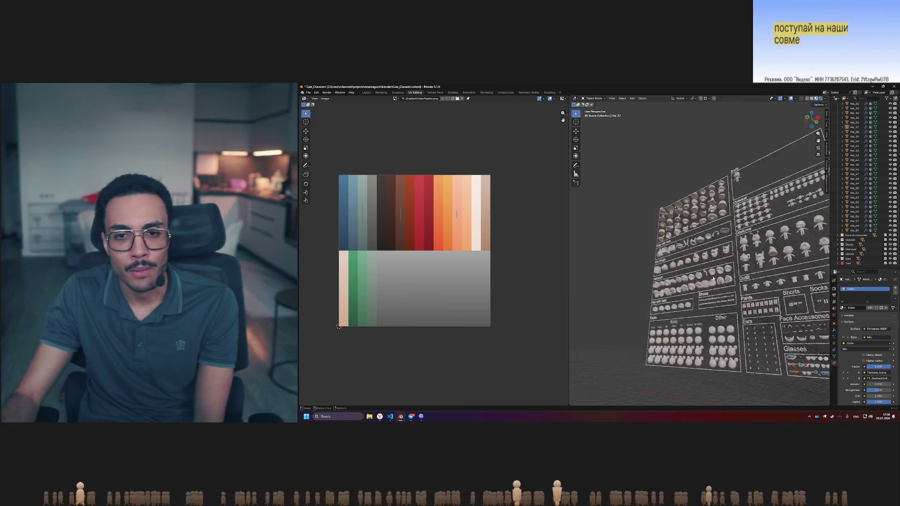
right_click(713, 278)
key(g)
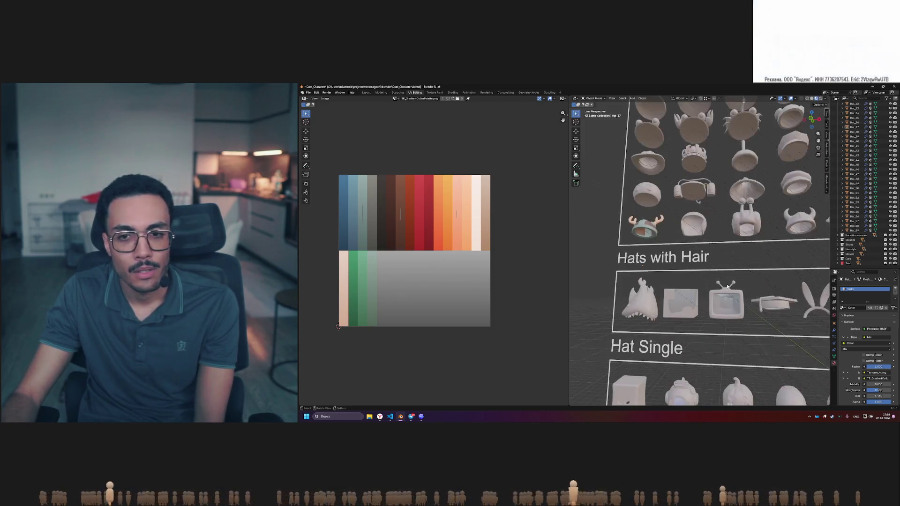
click(727, 286)
scroll(728, 287, up, 6)
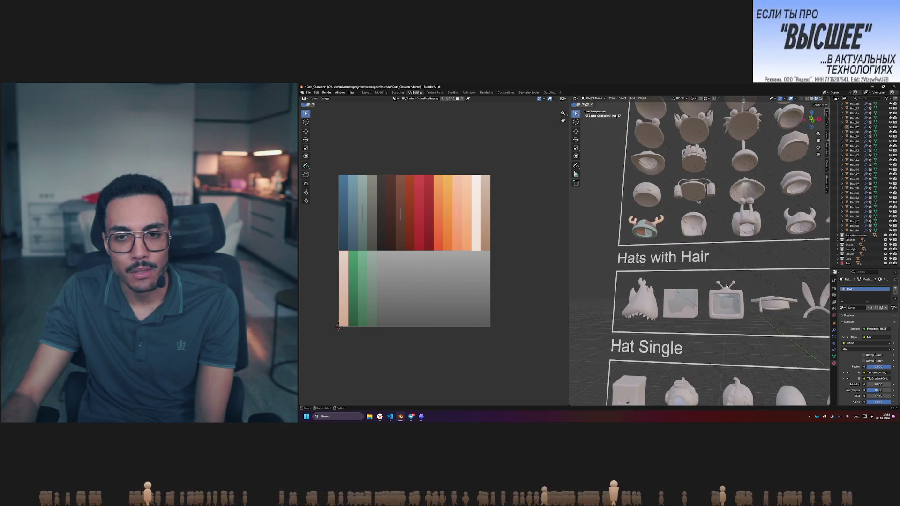
scroll(724, 283, down, 2)
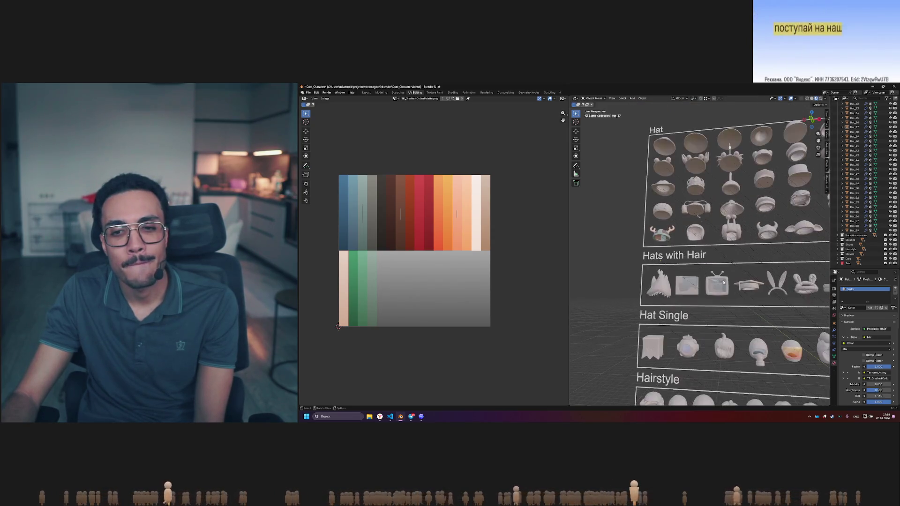
mouse_move(723, 280)
middle_down()
mouse_move(705, 280)
mouse_move(715, 285)
middle_up()
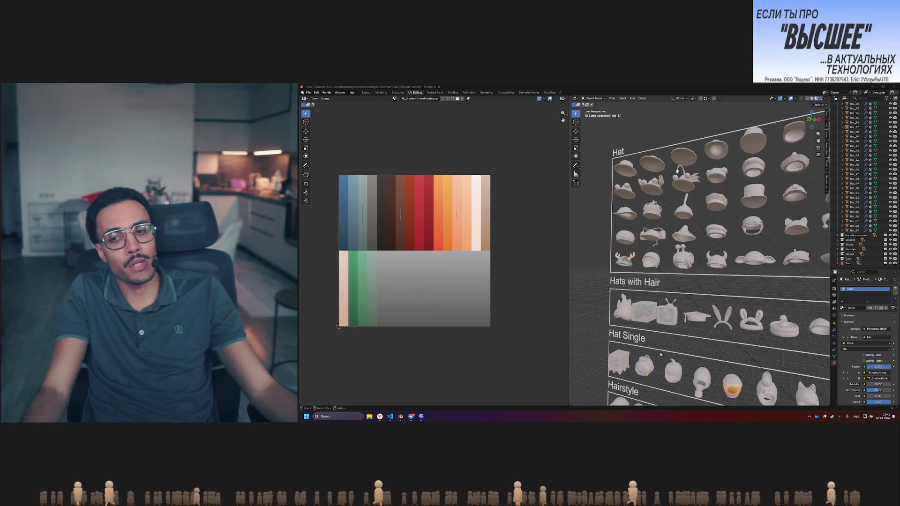
Preview the textured hats, blend the second colour input to about 0.6, and isolate the antlered helmet
key(z)
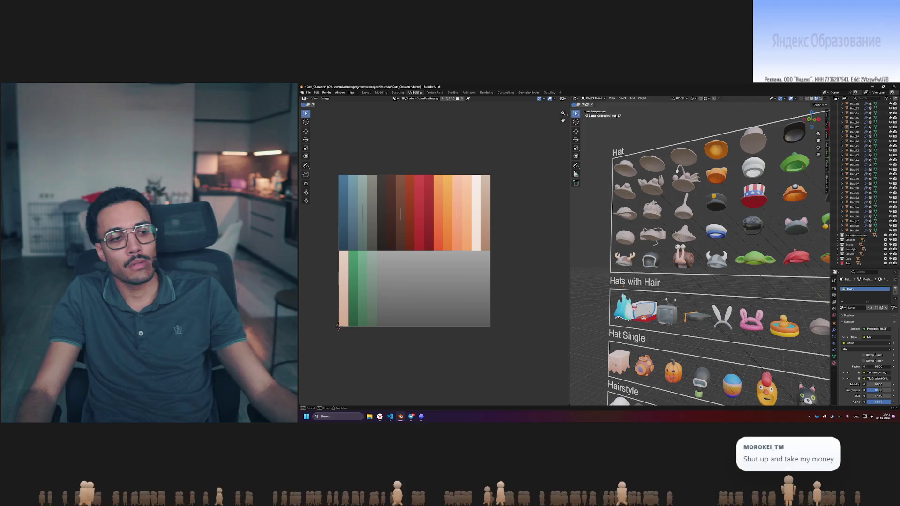
drag(872, 367, 893, 367)
scroll(589, 271, up, 3)
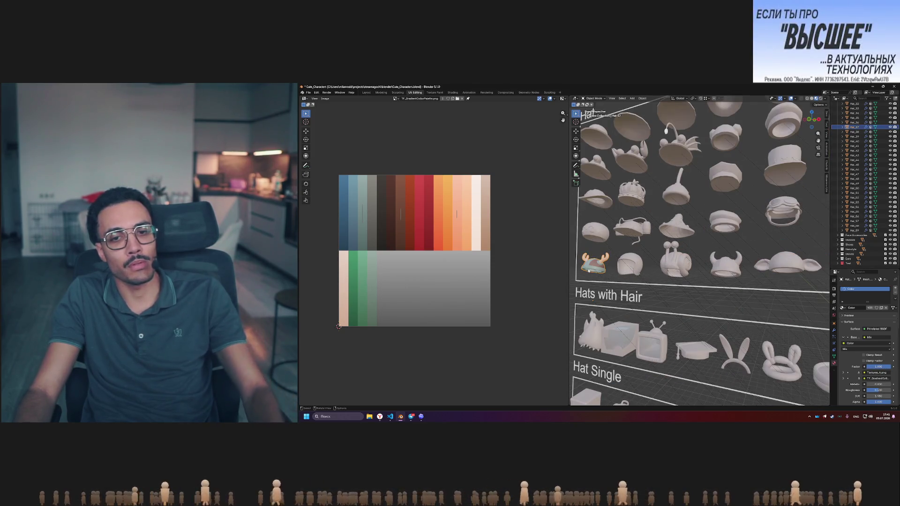
key(KP_Divide)
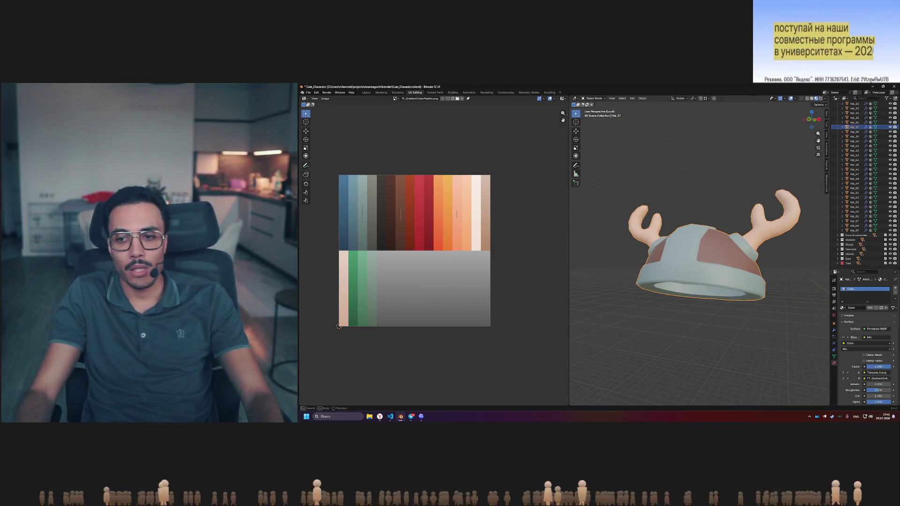
Compare the antlered hat's texture colours against mix factor 1.000, exit local view, and switch to Texture Paint
key(ctrl+z)
key(ctrl+shift+z)
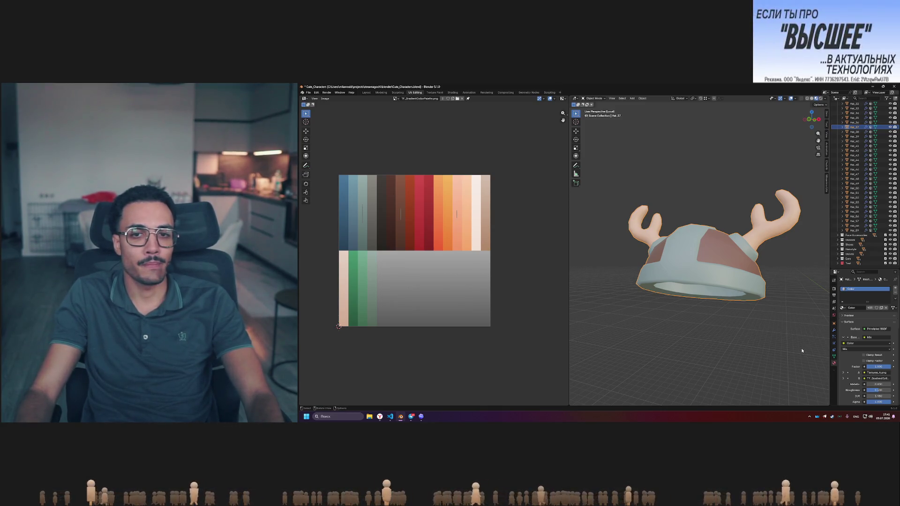
key(KP_Divide)
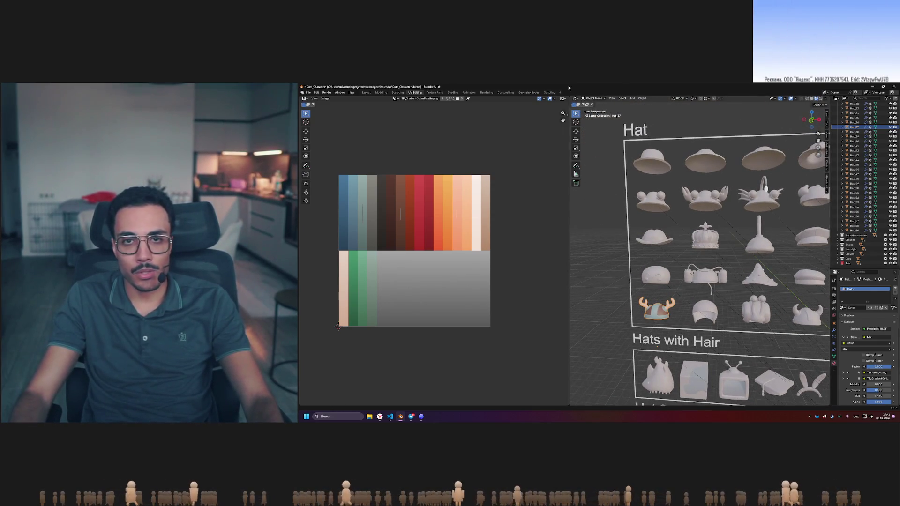
click(438, 92)
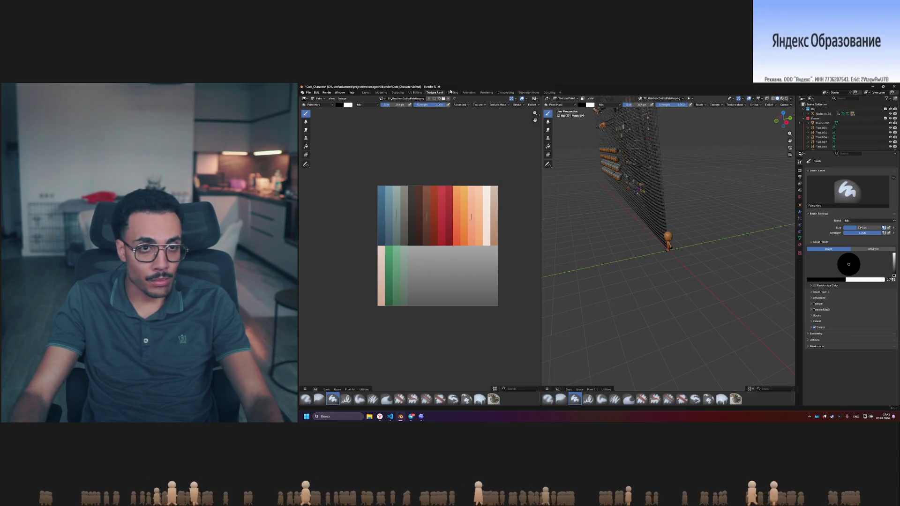
In an enlarged Shading node editor, show the Main material and compare mix factor 0 with 1.000
click(452, 93)
drag(550, 331, 560, 257)
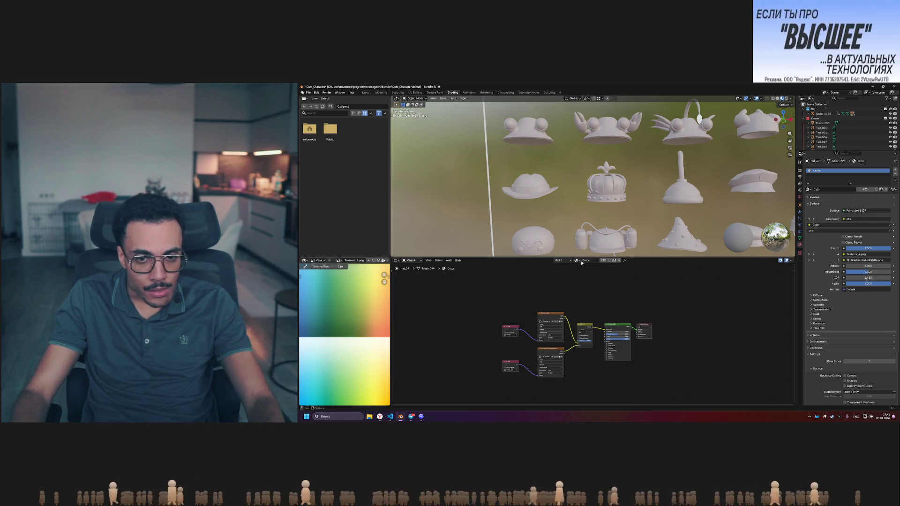
click(583, 281)
scroll(595, 358, up, 3)
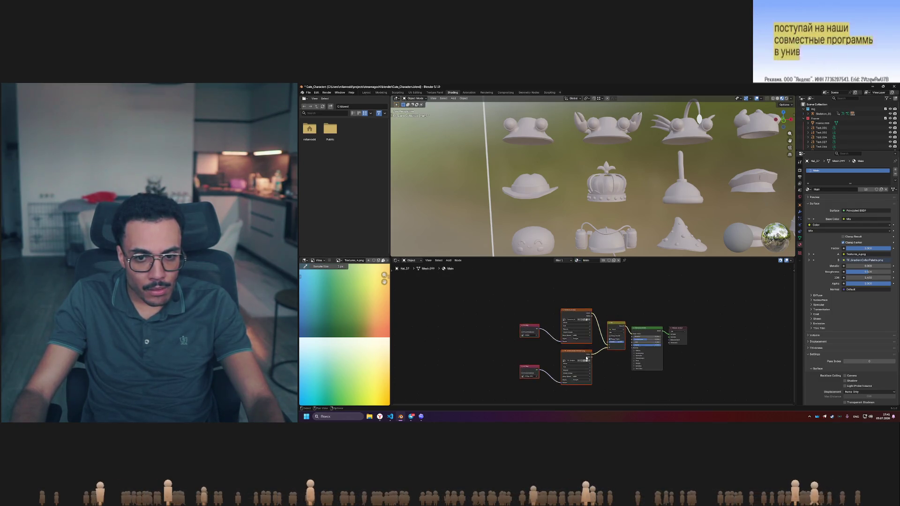
drag(628, 346, 609, 346)
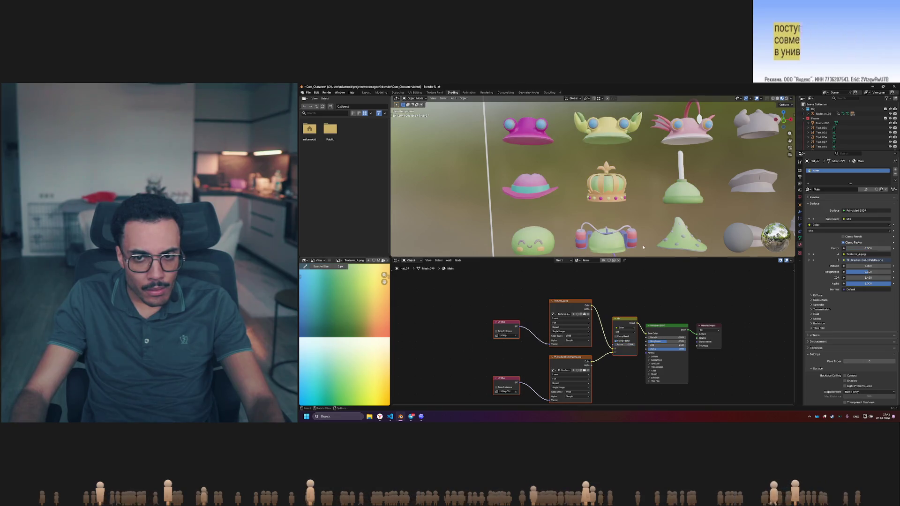
scroll(637, 254, down, 3)
scroll(637, 254, up, 1)
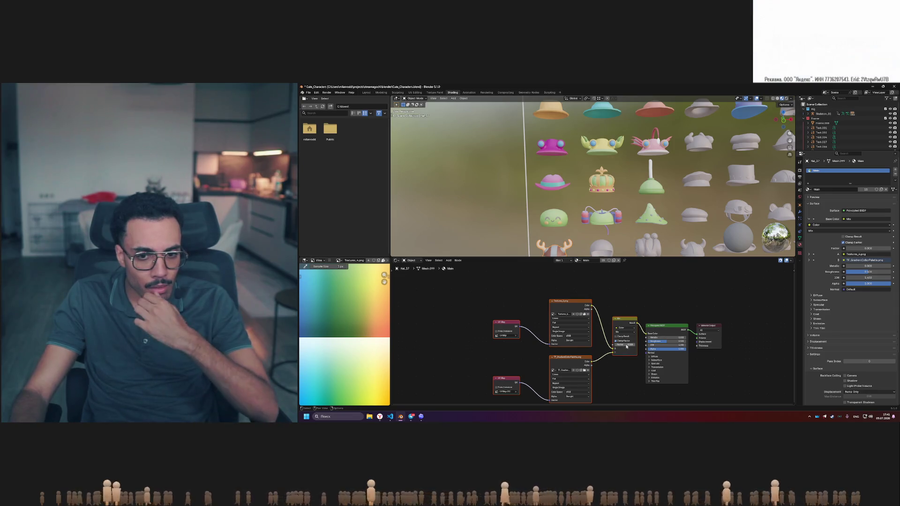
drag(620, 348, 640, 348)
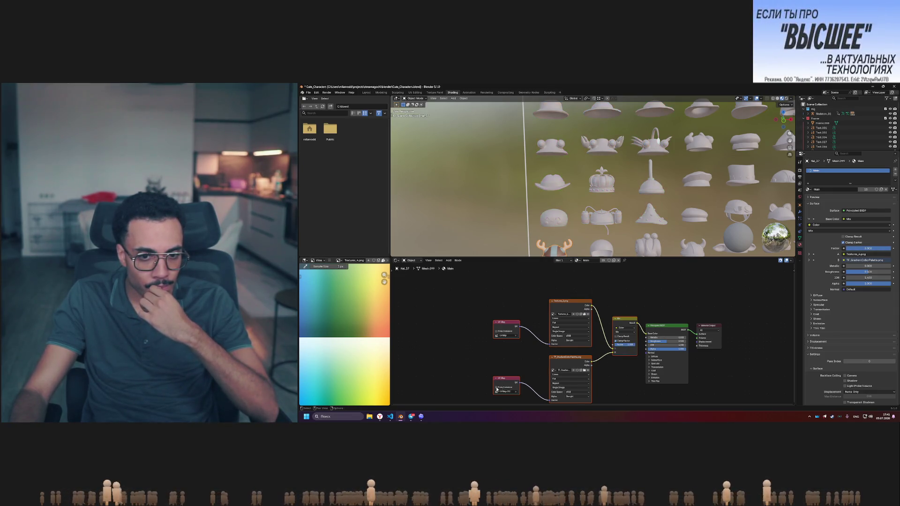
Assign a different UV map to the texture, save Cute_Characters.blend, and go to UV Editing
click(510, 361)
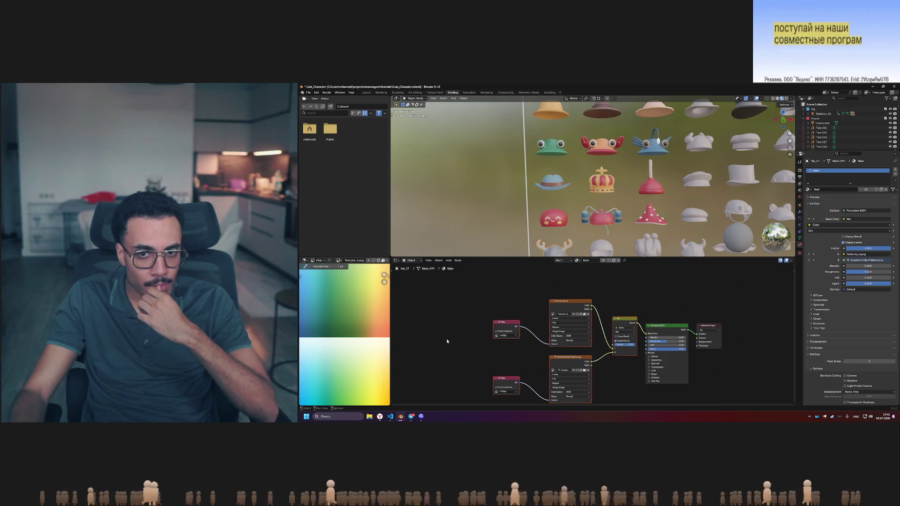
scroll(605, 315, down, 2)
key(ctrl+s)
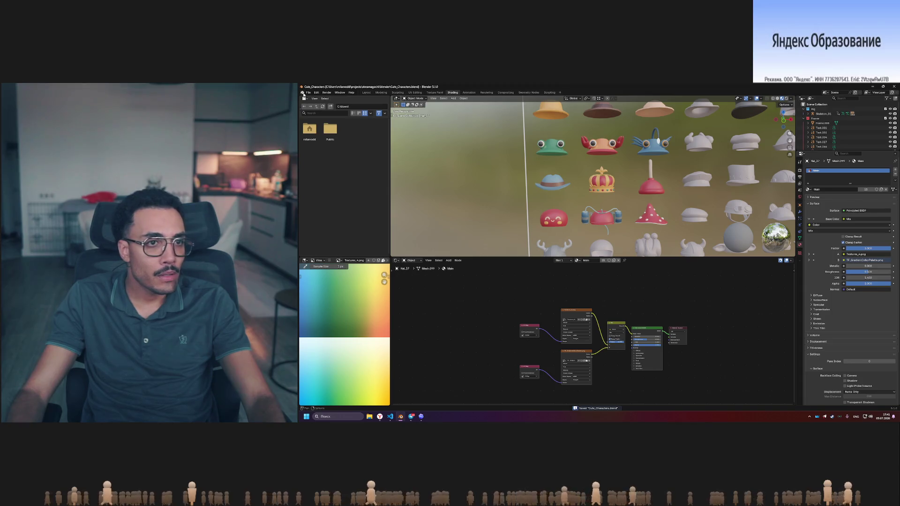
click(415, 93)
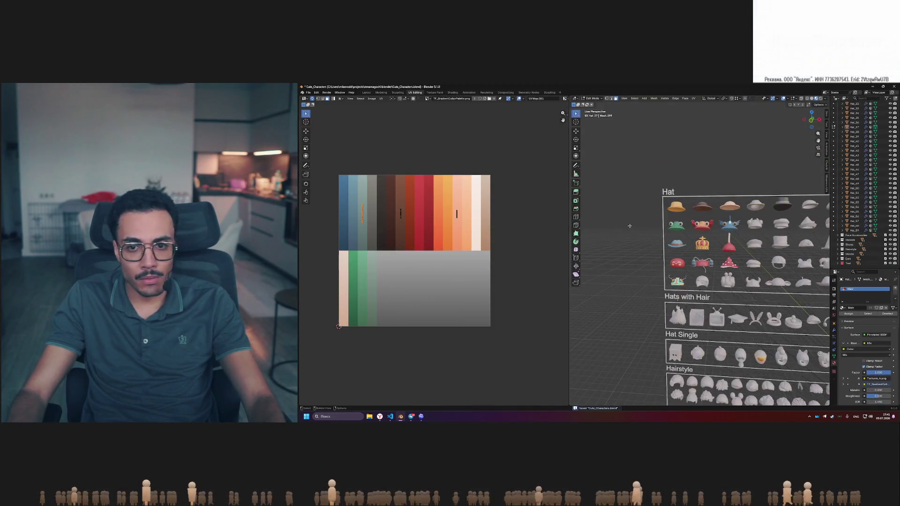
Select the whole viking helmet mesh to view its UVs on the palette, then return to Object Mode
scroll(659, 226, up, 5)
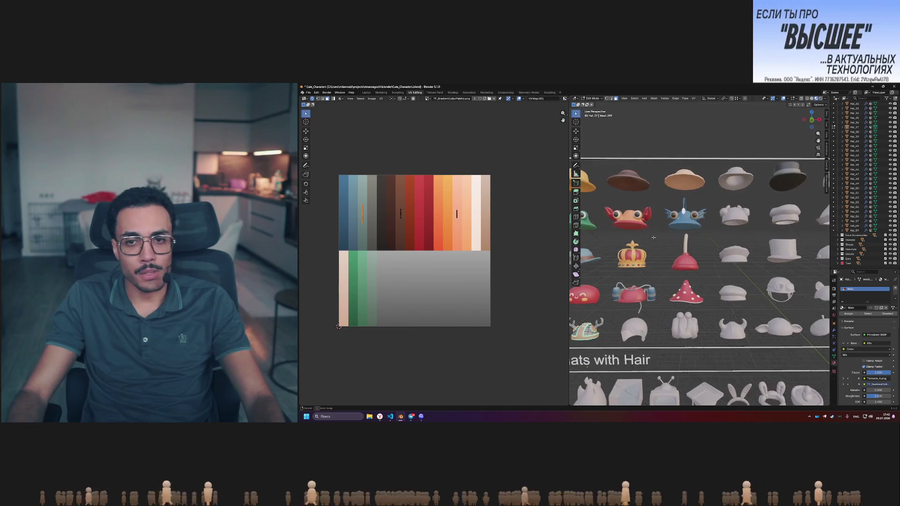
key(a)
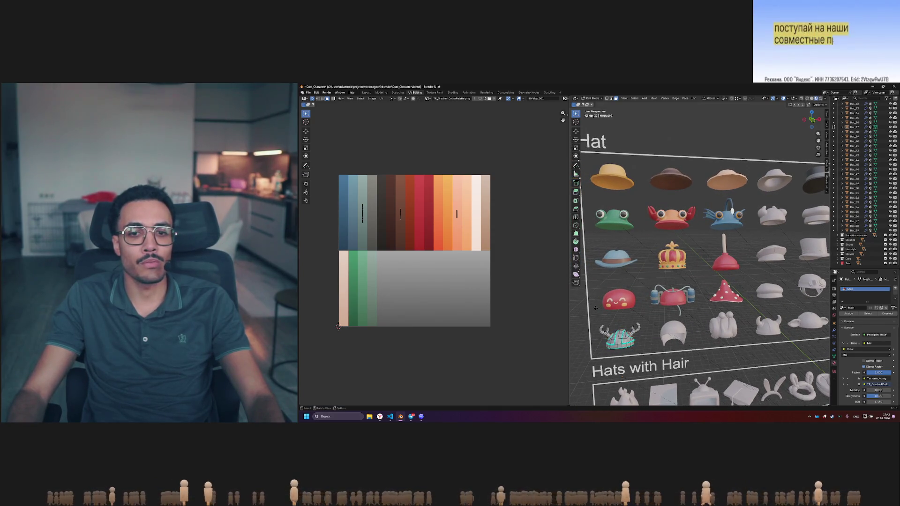
key(Tab)
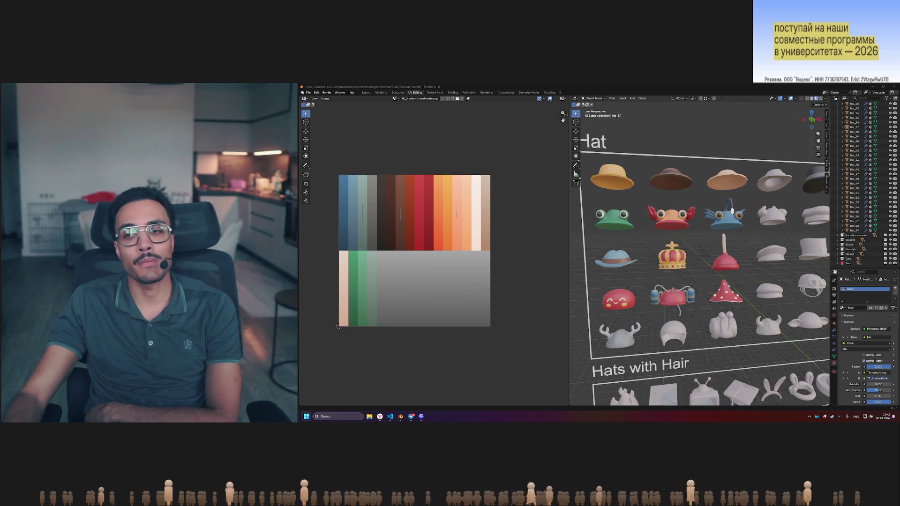
View the saved original hat-grid render full-size in Telegram, close Telegram, and bring up the browser
click(412, 417)
click(465, 181)
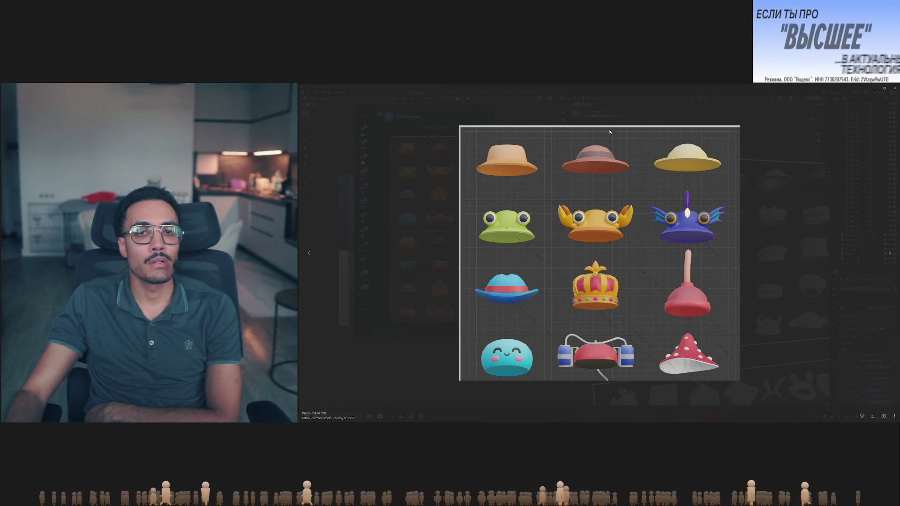
key(Escape)
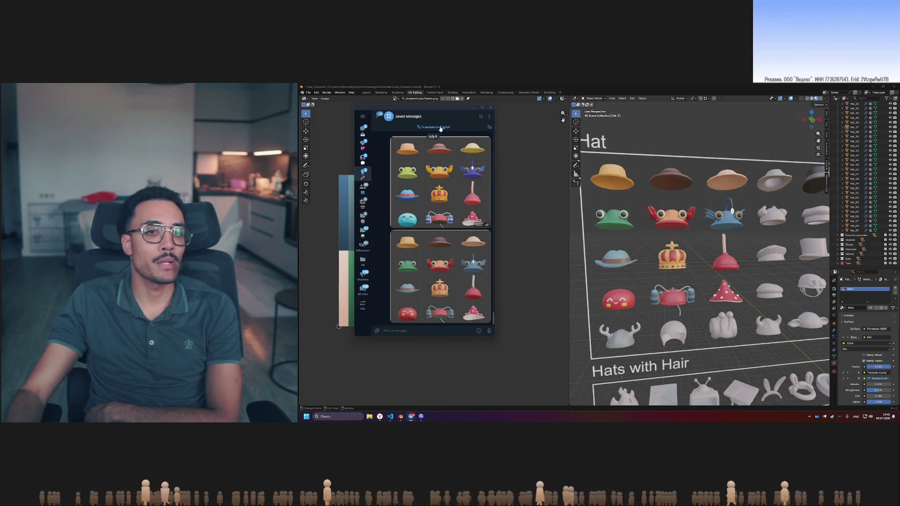
mouse_move(428, 111)
mouse_down()
mouse_move(492, 112)
mouse_move(537, 139)
mouse_up()
key(alt+F4)
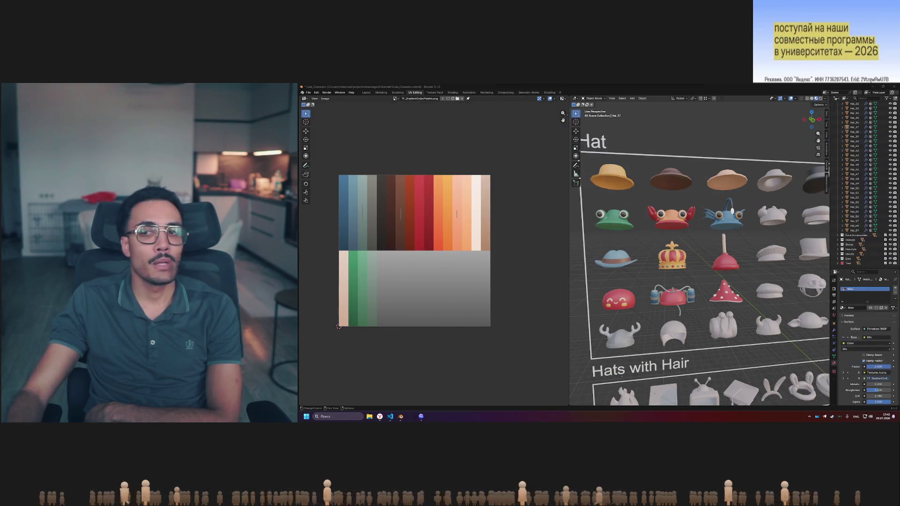
click(380, 416)
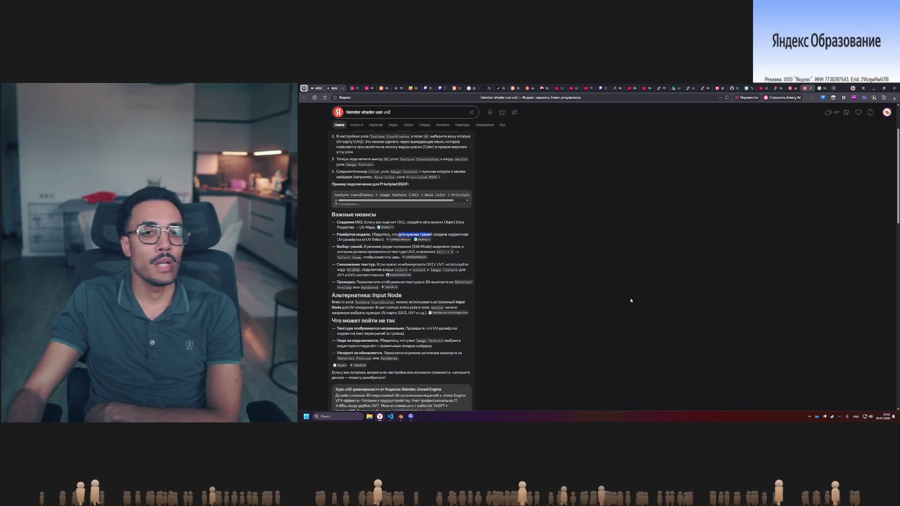
Open the 'цветовой круг' search tab, then cycle between Blender, the browser and VS Code
click(790, 87)
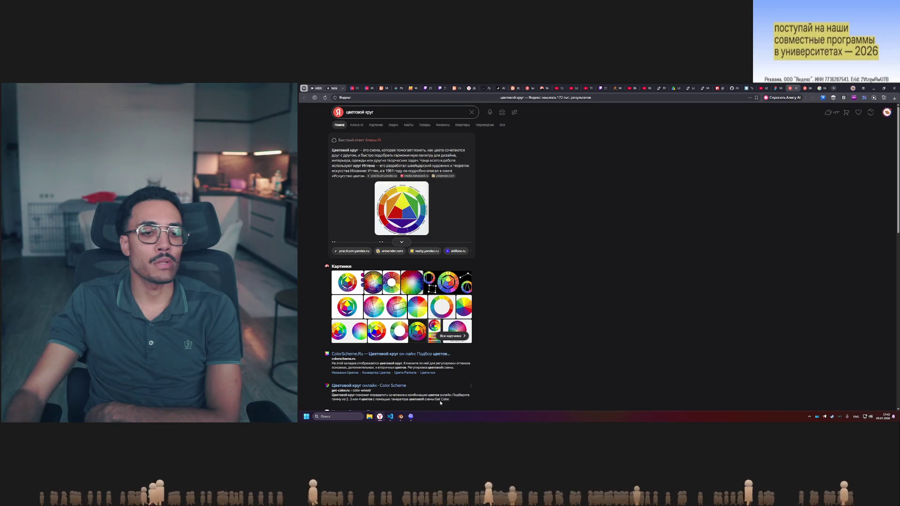
click(401, 417)
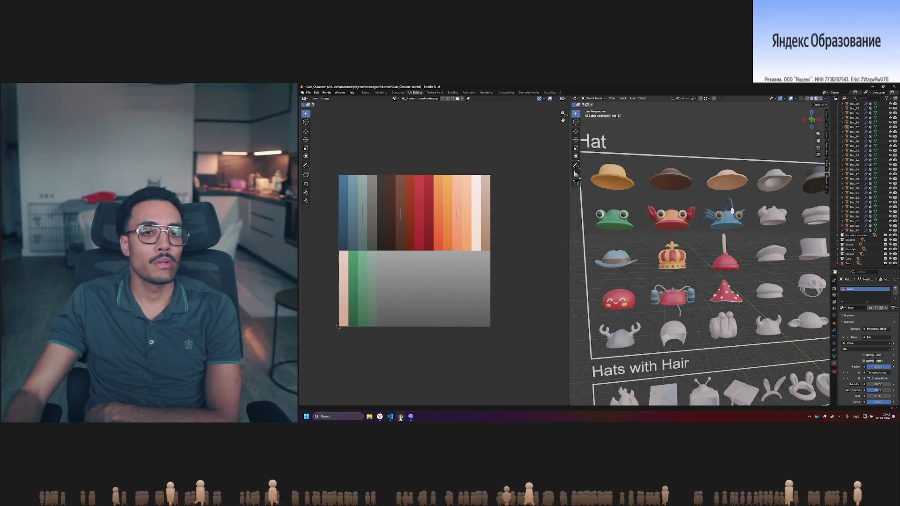
mouse_move(383, 418)
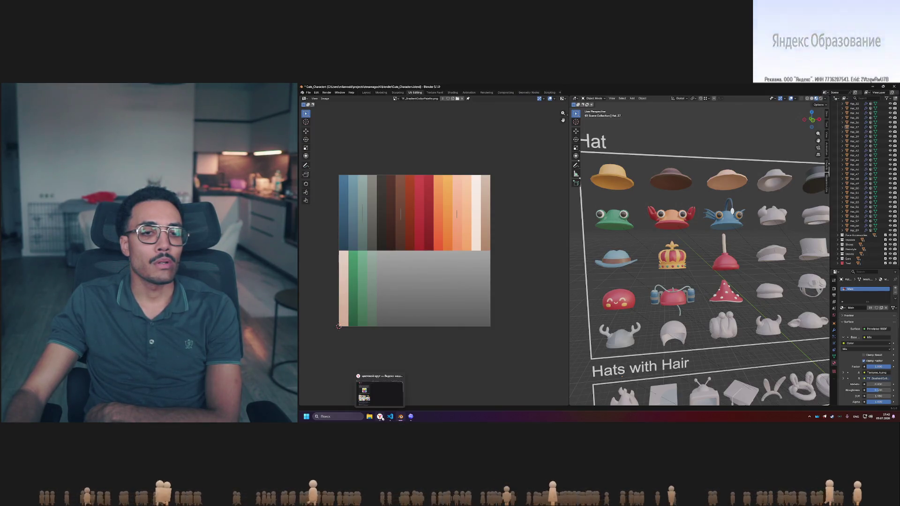
click(380, 417)
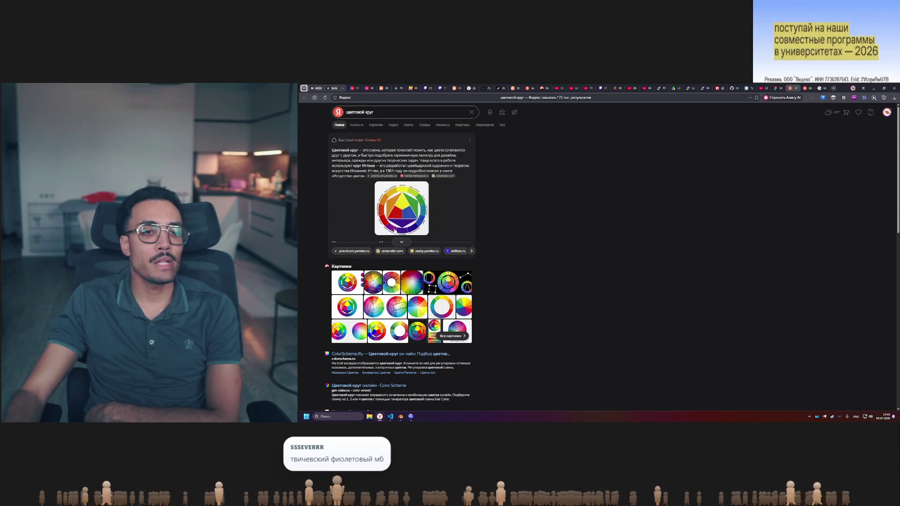
click(400, 417)
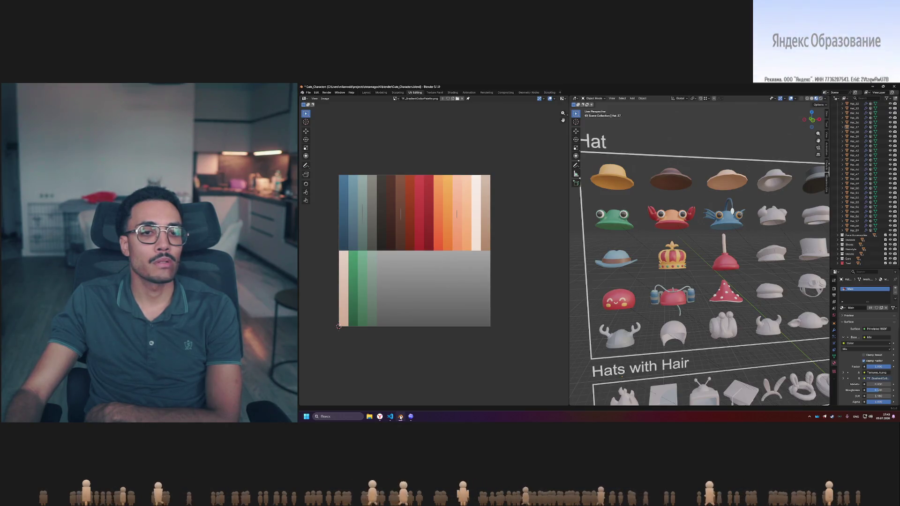
mouse_move(391, 417)
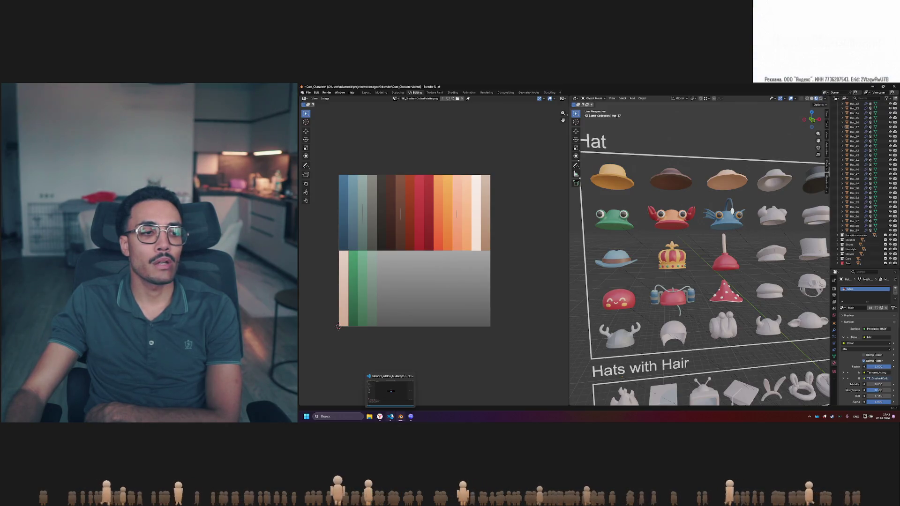
click(391, 417)
key(alt+Tab)
key(alt+Tab)
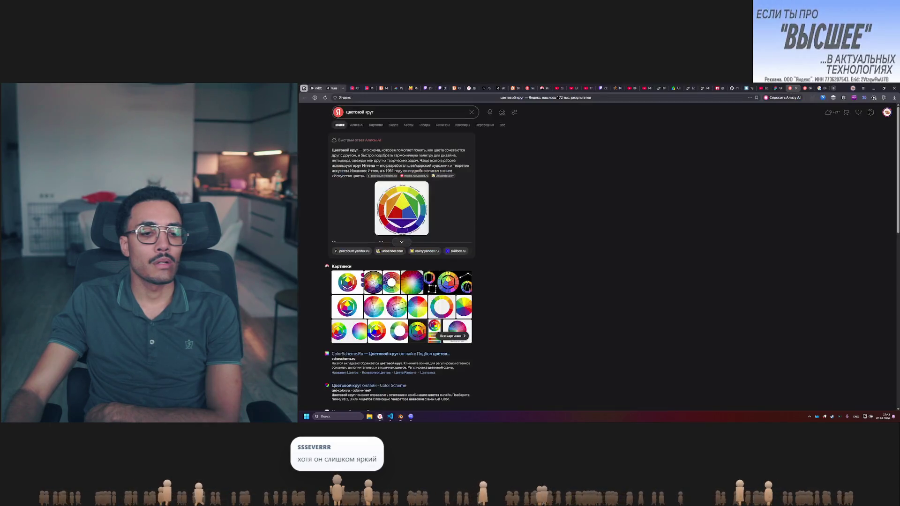
key(alt+Tab)
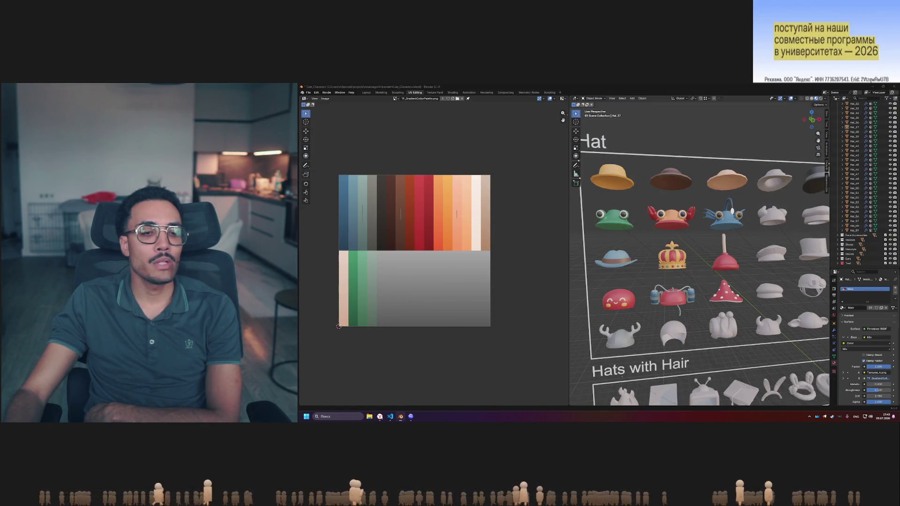
key(alt+Tab)
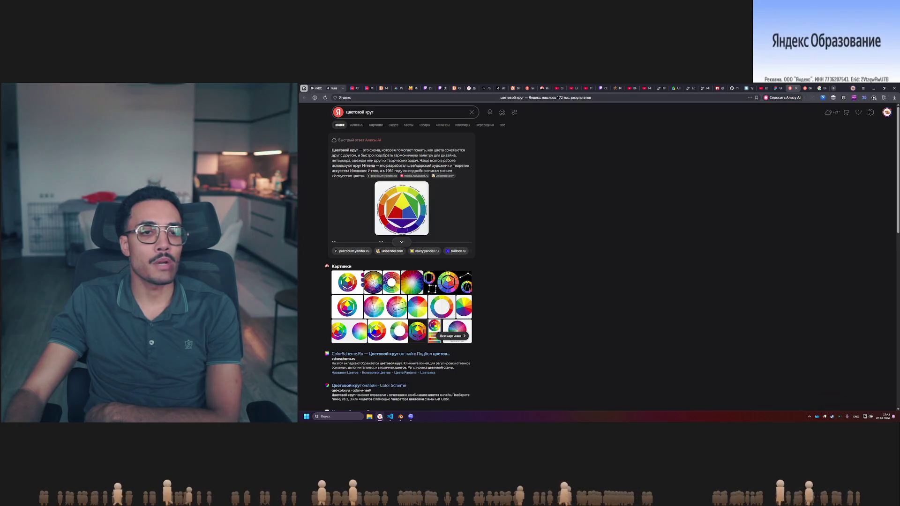
key(alt+Tab)
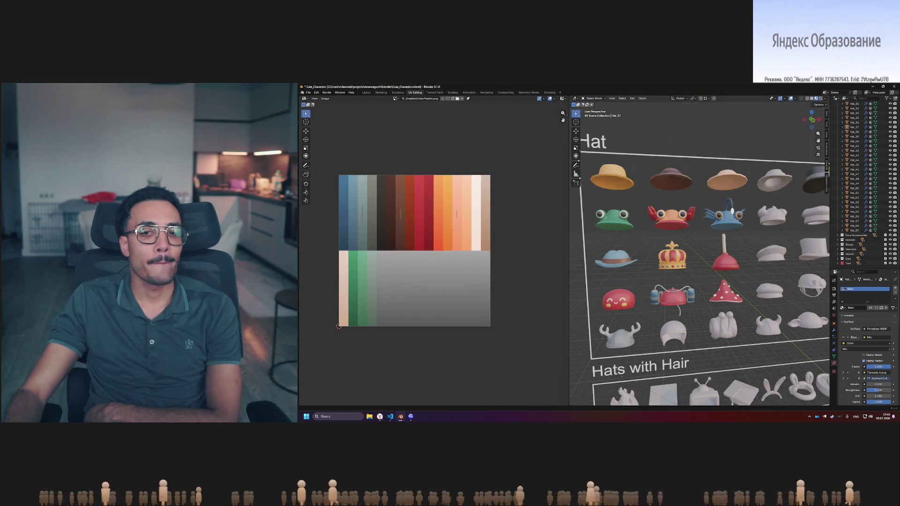
key(alt+Tab)
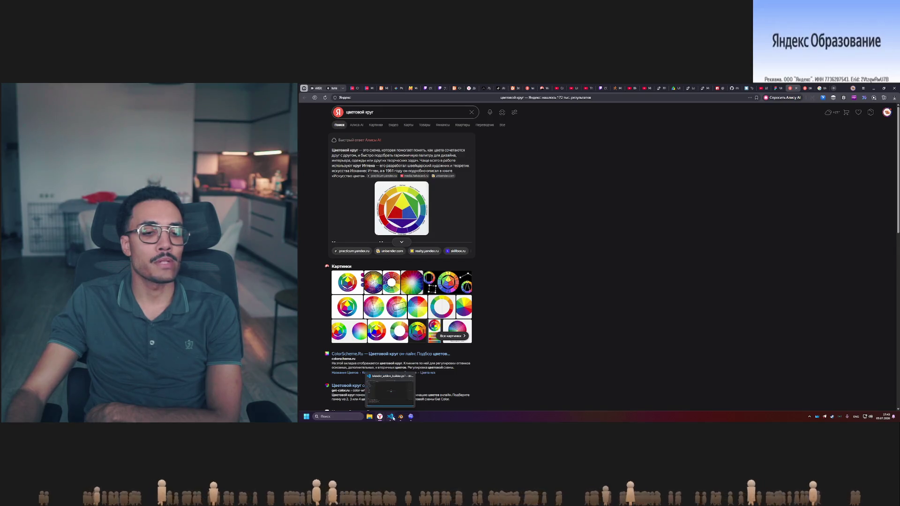
Glance at Blender, return to the colour wheel results, then bring up the Figma palette tab
click(401, 417)
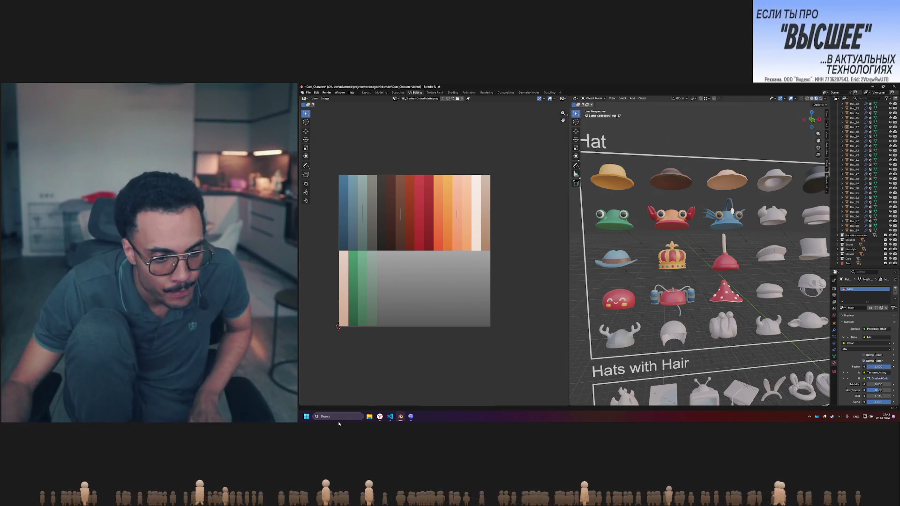
click(380, 416)
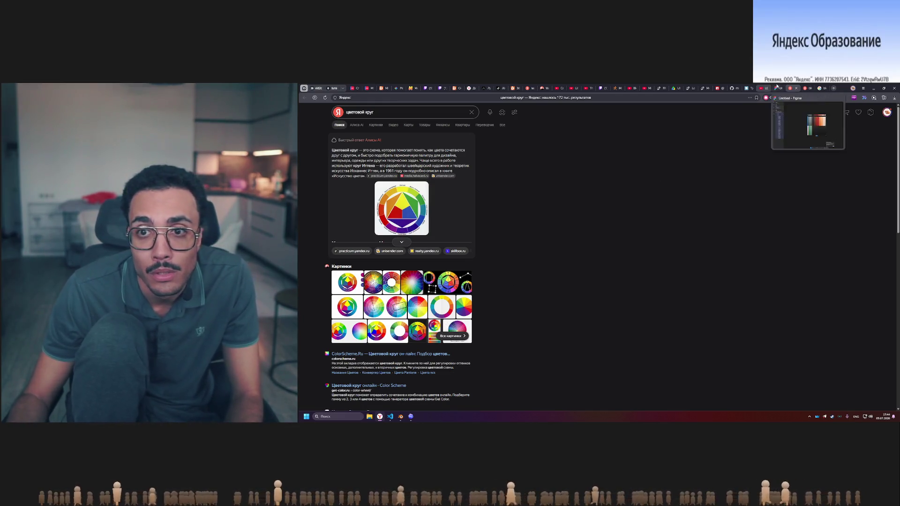
click(776, 88)
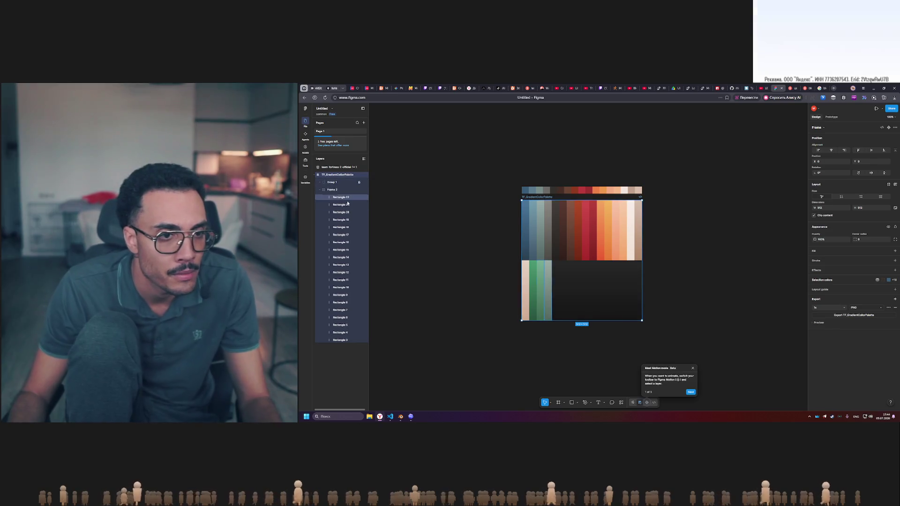
Replace the Rectangle 23 column with three pasted copies of the Rectangle 22 column
click(347, 197)
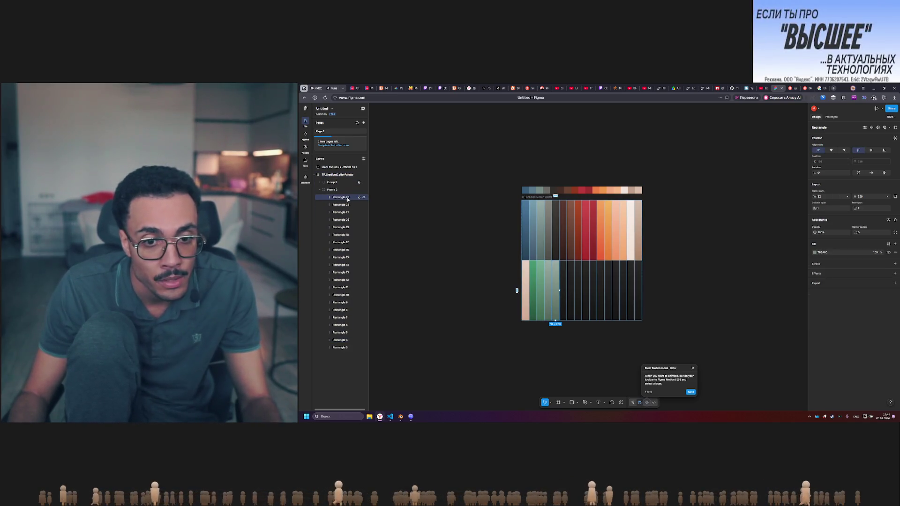
click(815, 252)
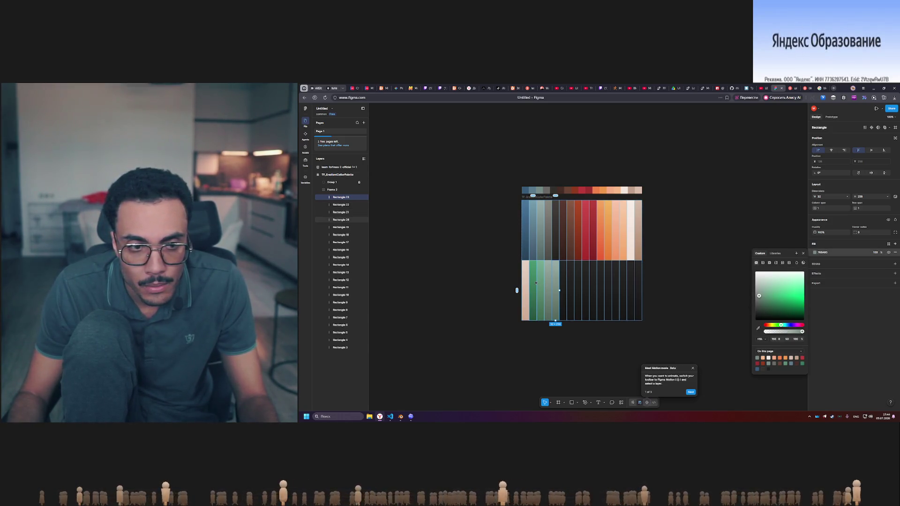
key(Delete)
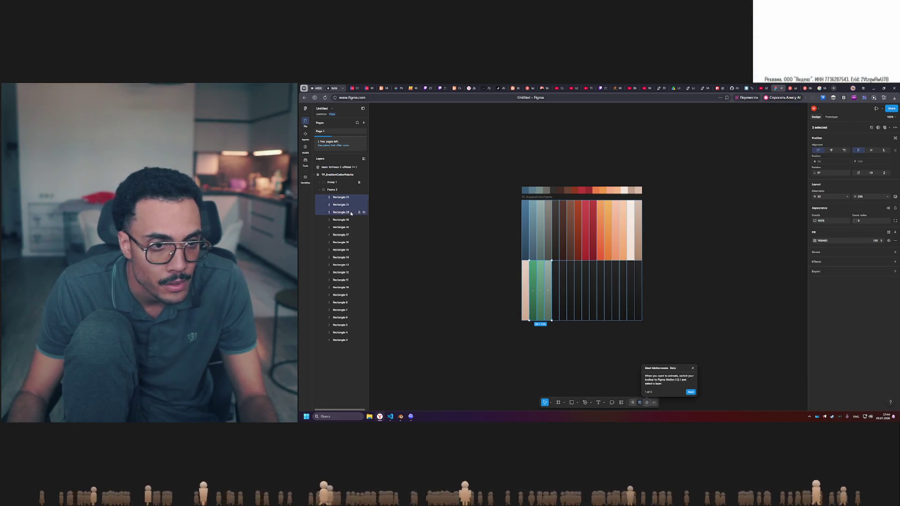
key(ctrl+v)
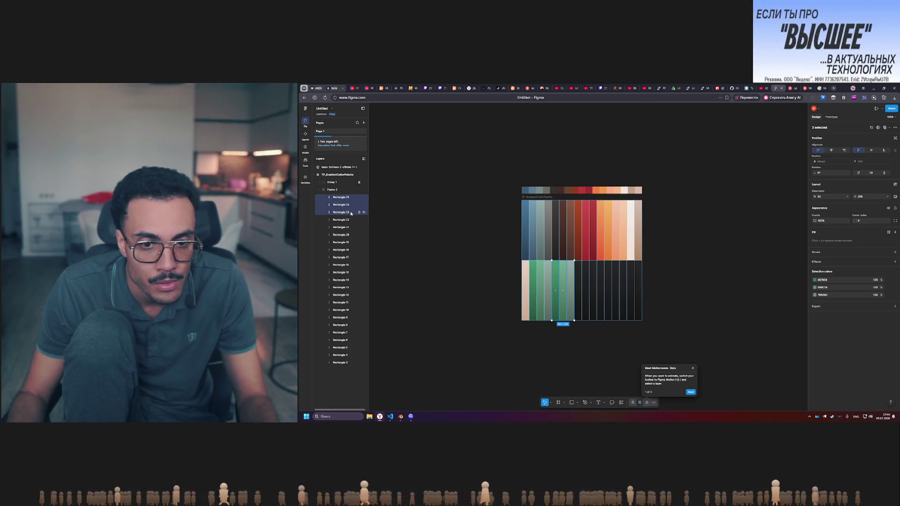
click(540, 287)
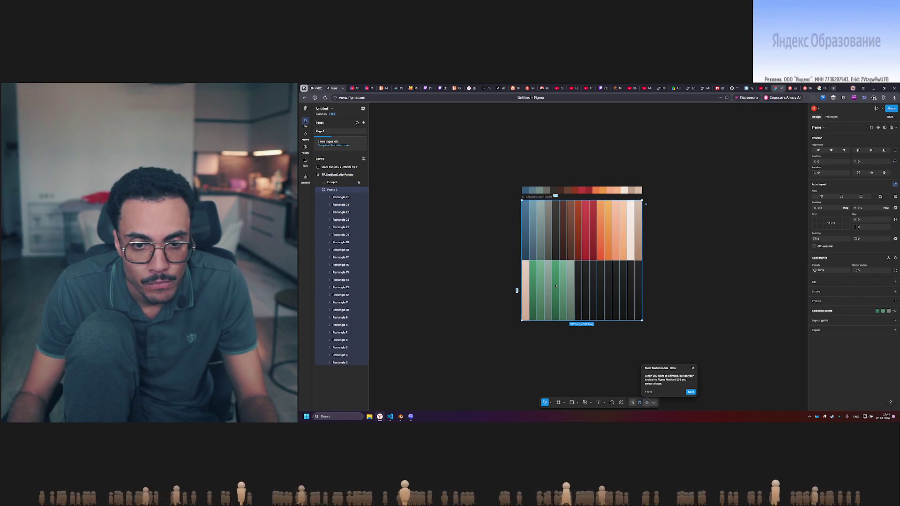
Check the fills of Rectangles 23 and 3, then shift green Rectangle 23's hue to purple
click(348, 212)
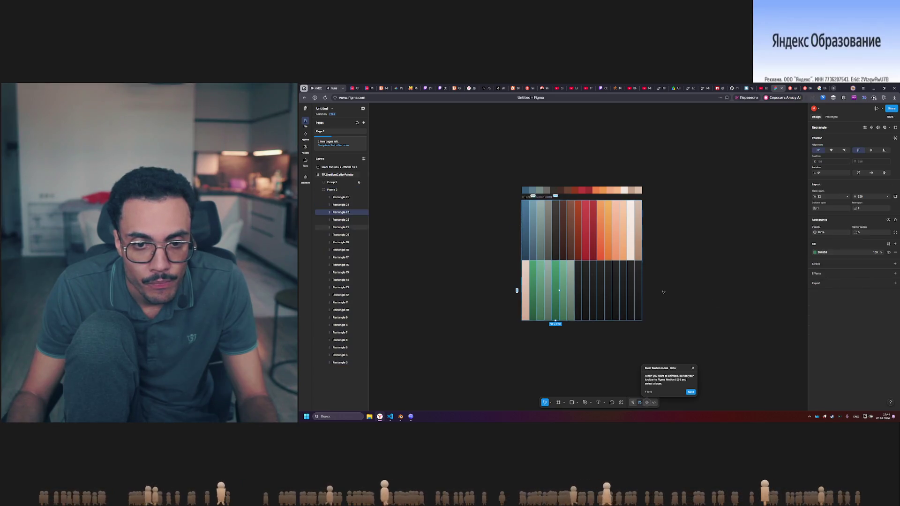
click(815, 253)
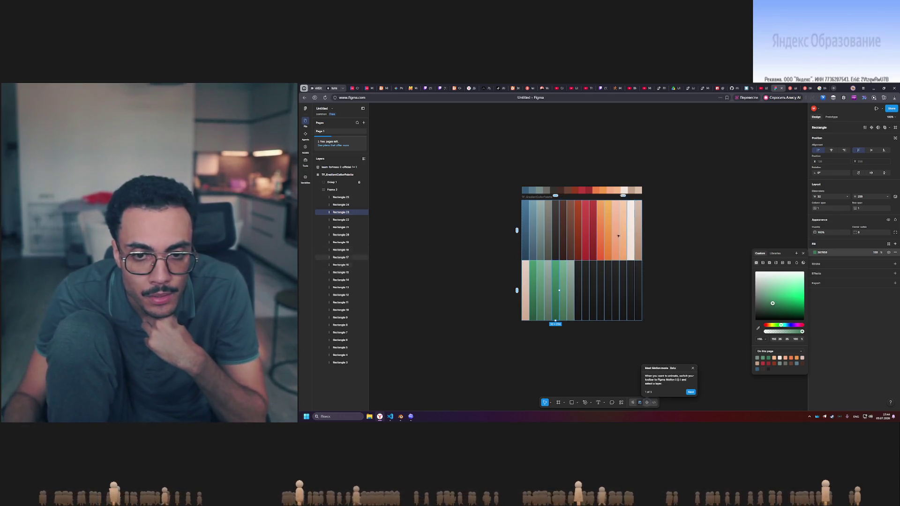
click(527, 233)
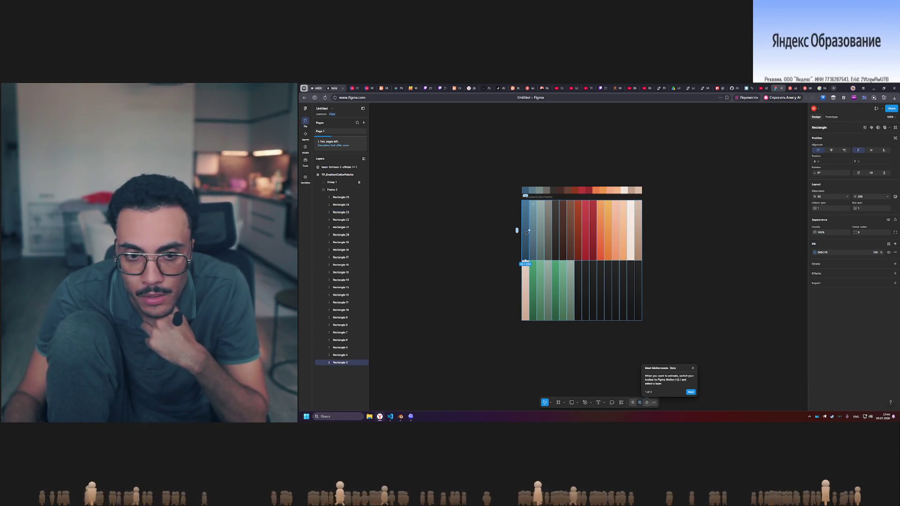
click(815, 253)
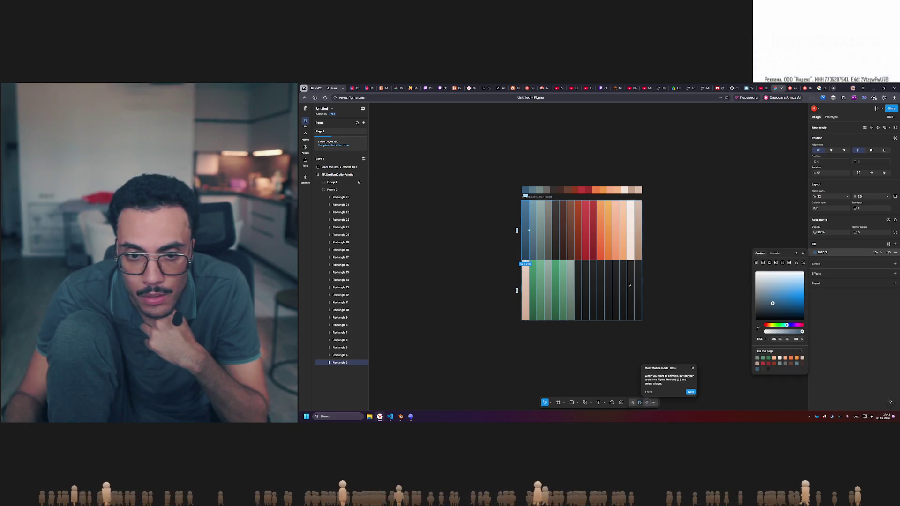
click(557, 288)
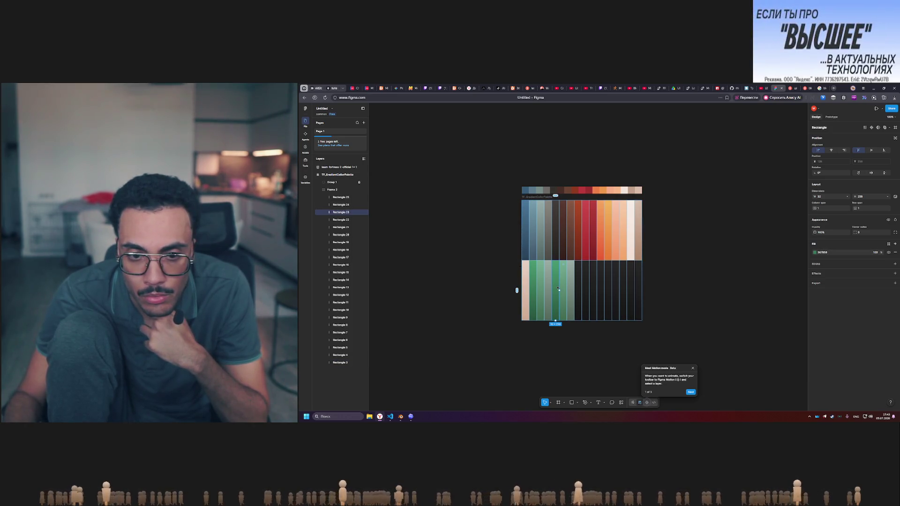
click(815, 252)
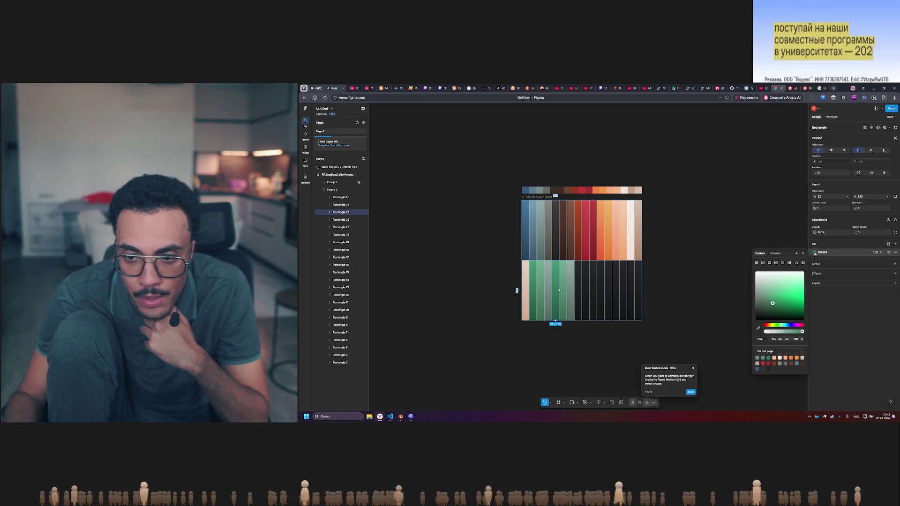
drag(781, 327, 795, 327)
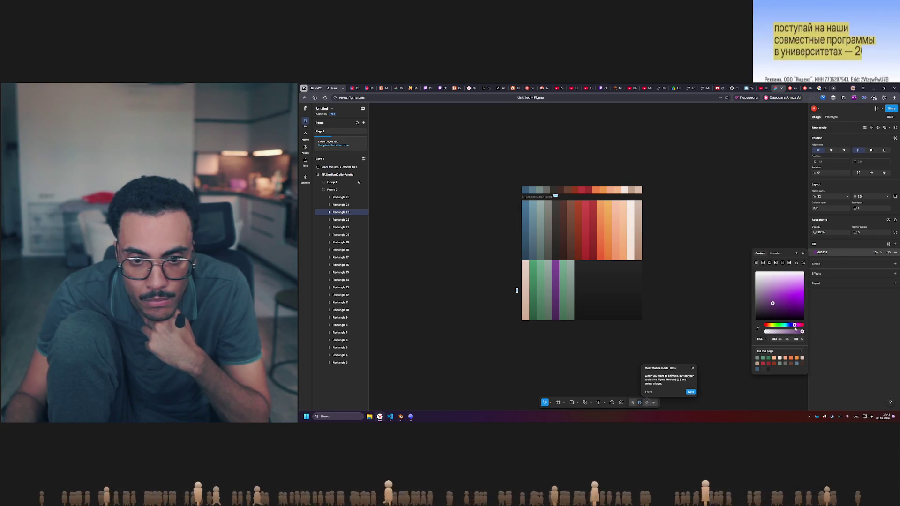
Nudge Rectangle 24's fill hue slightly toward green
click(565, 291)
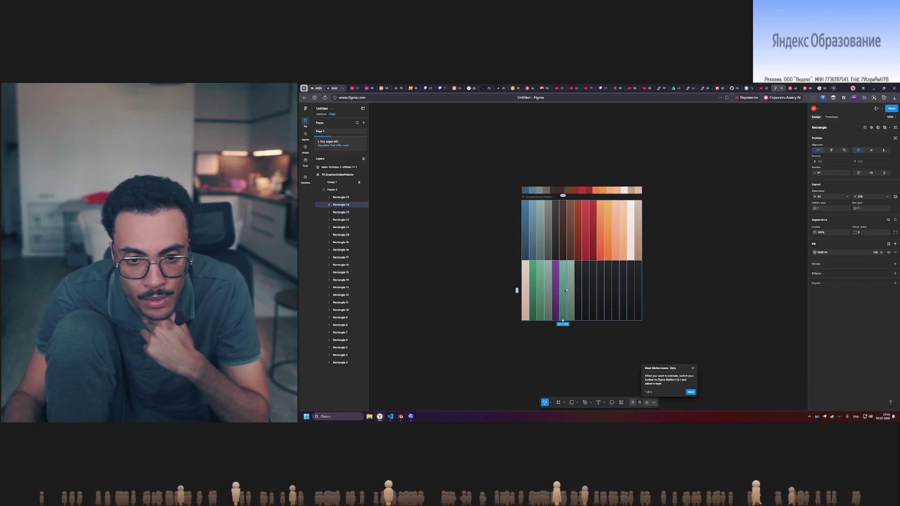
click(815, 253)
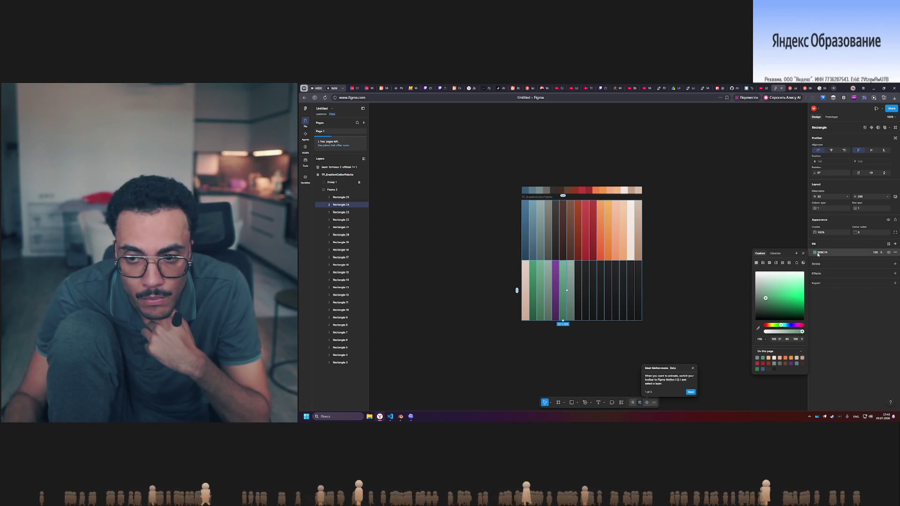
click(781, 326)
drag(784, 327, 782, 327)
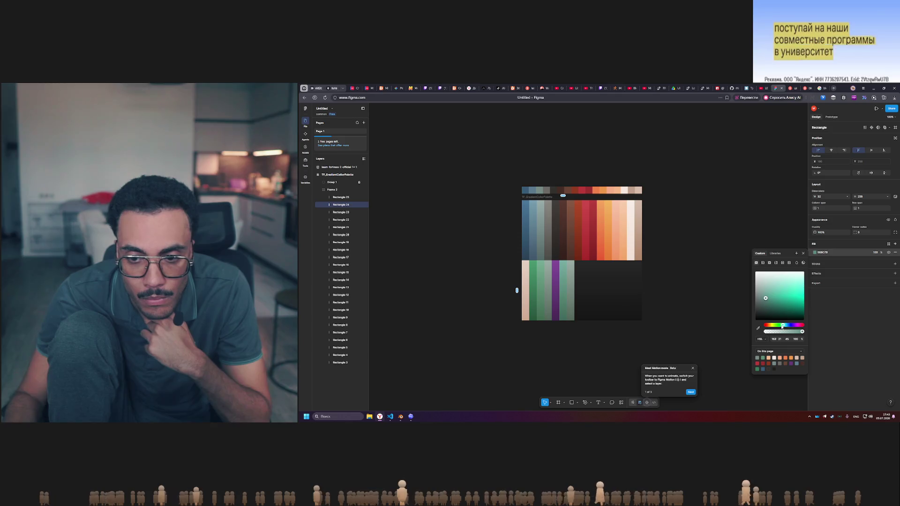
Review the fills of Rectangles 23, 21 and 22, and set Rectangle 23's hue to 280
click(556, 291)
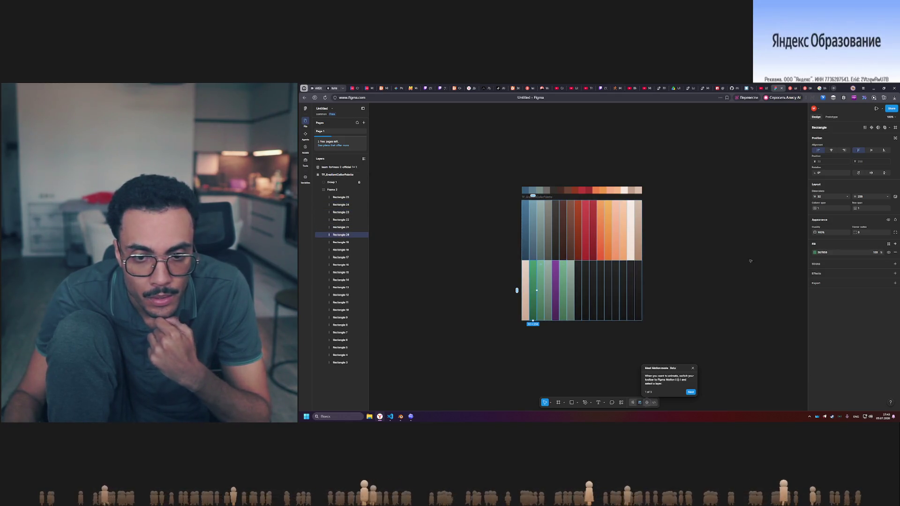
click(815, 253)
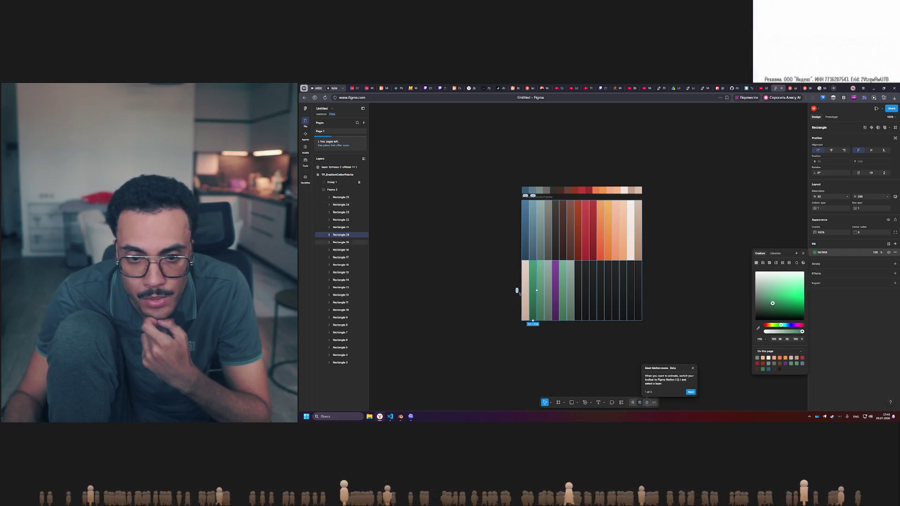
click(544, 291)
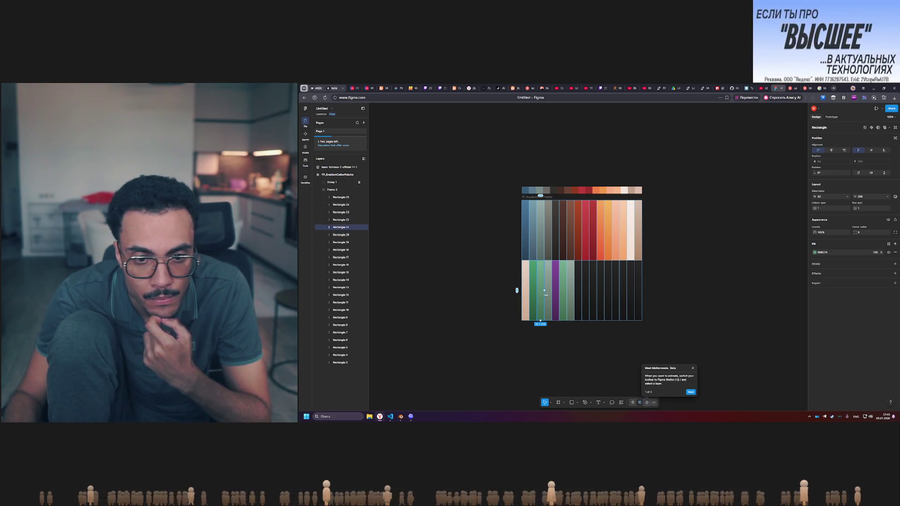
click(816, 253)
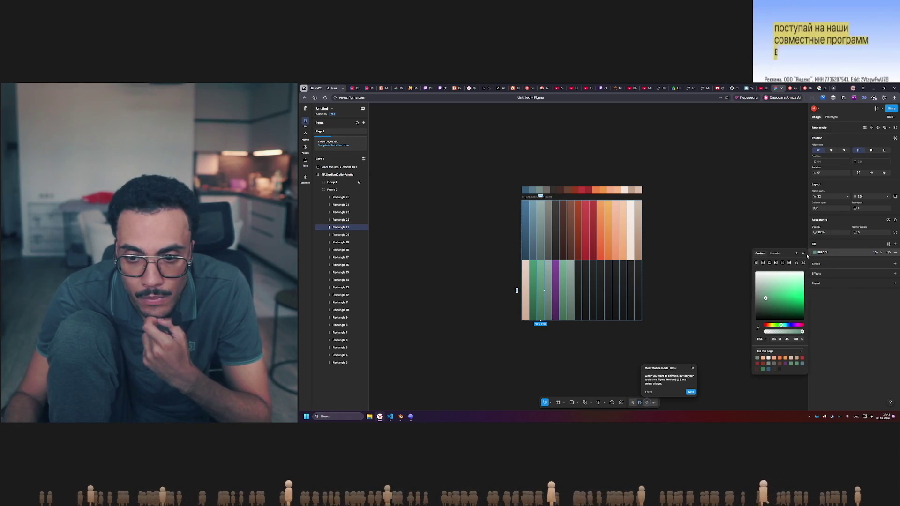
click(548, 289)
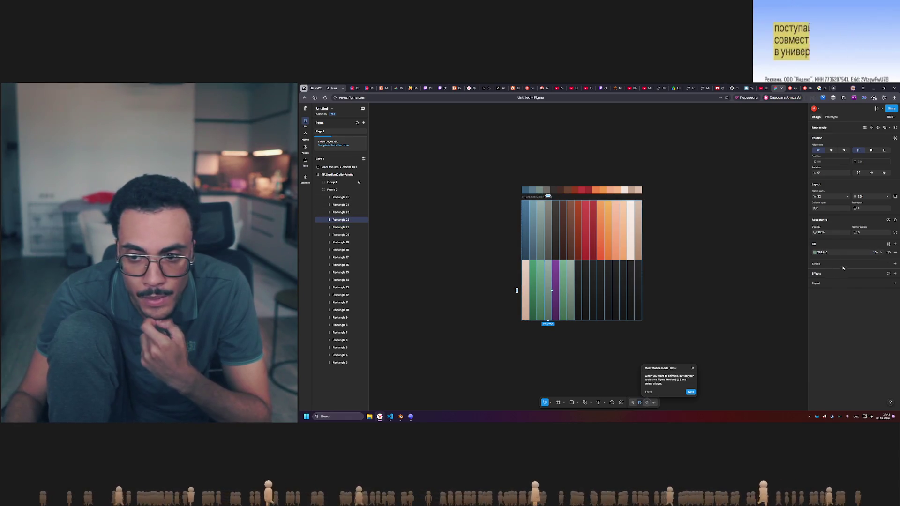
click(815, 254)
click(557, 289)
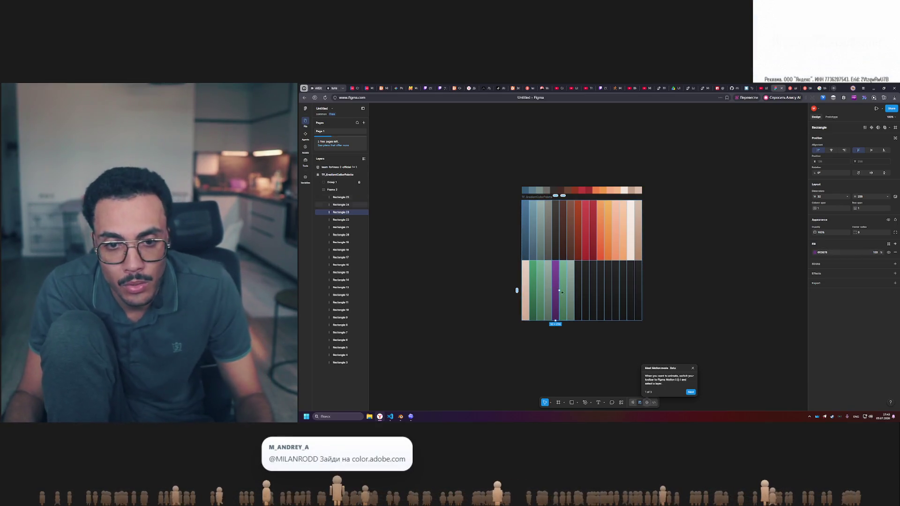
click(815, 253)
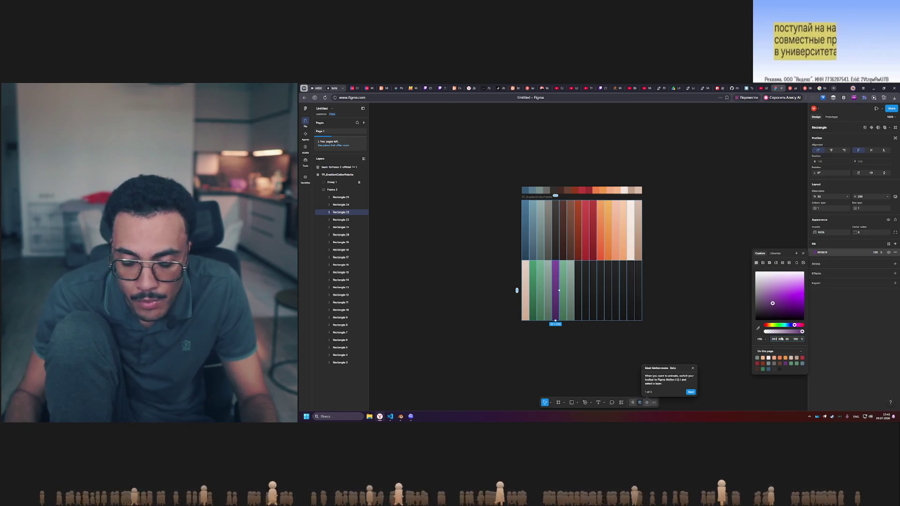
key(Down)
key(Down)
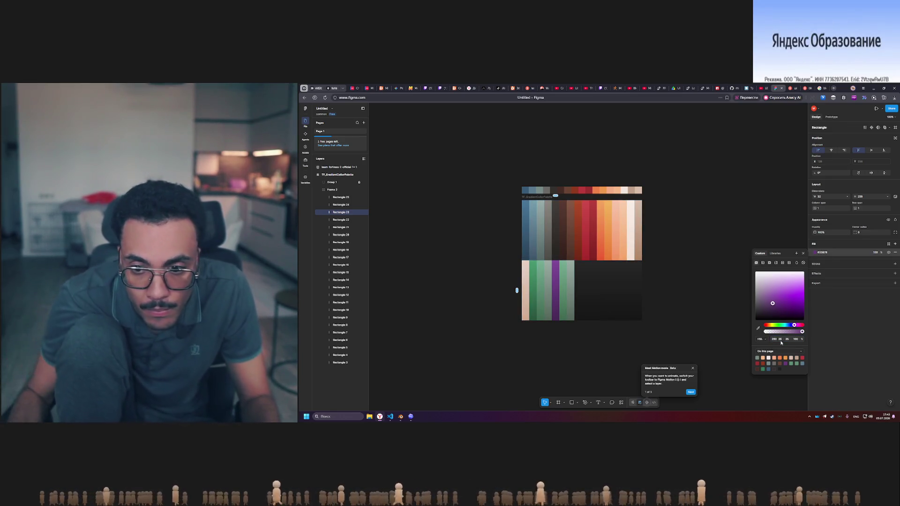
Set Rectangle 24's fill hue to 280, turning the column purple
click(567, 291)
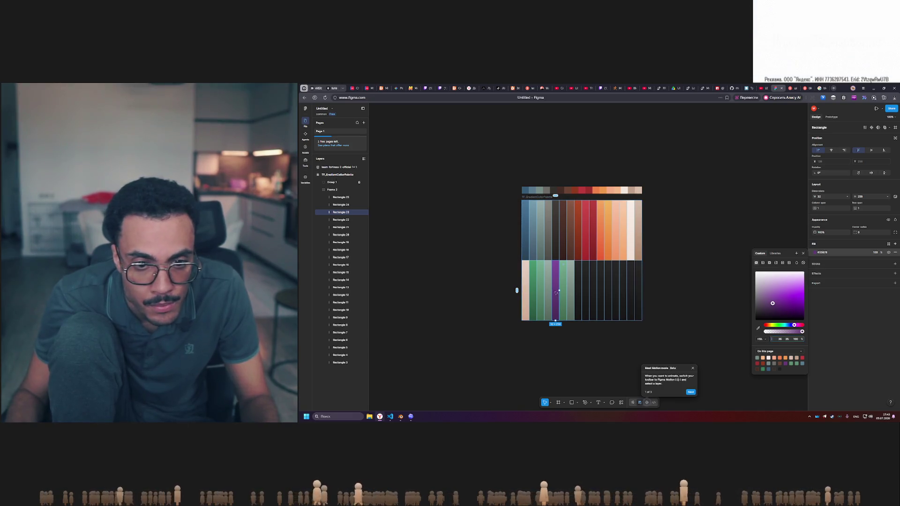
click(815, 253)
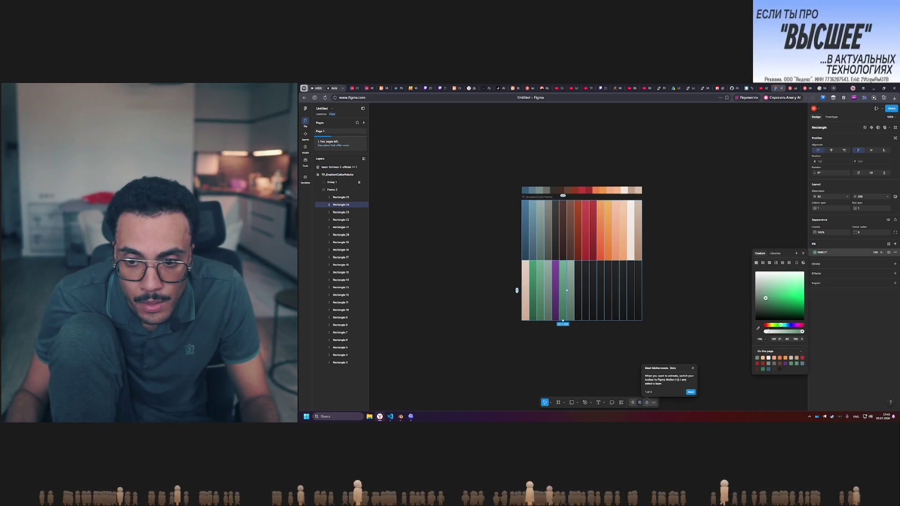
key(BackSpace)
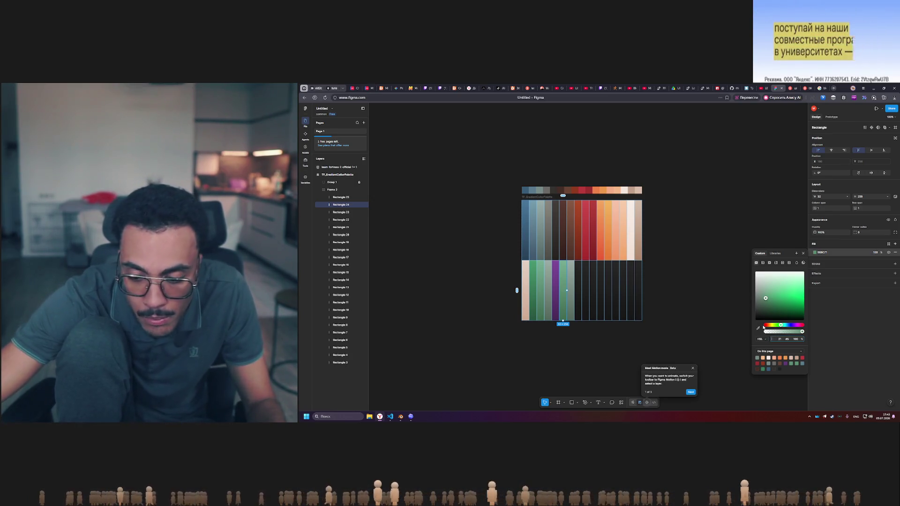
text(280)
key(Return)
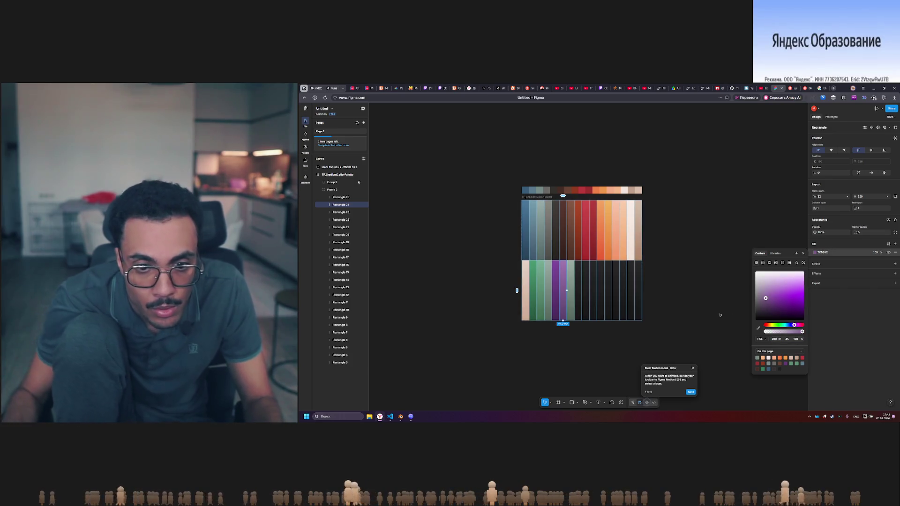
click(708, 312)
click(572, 294)
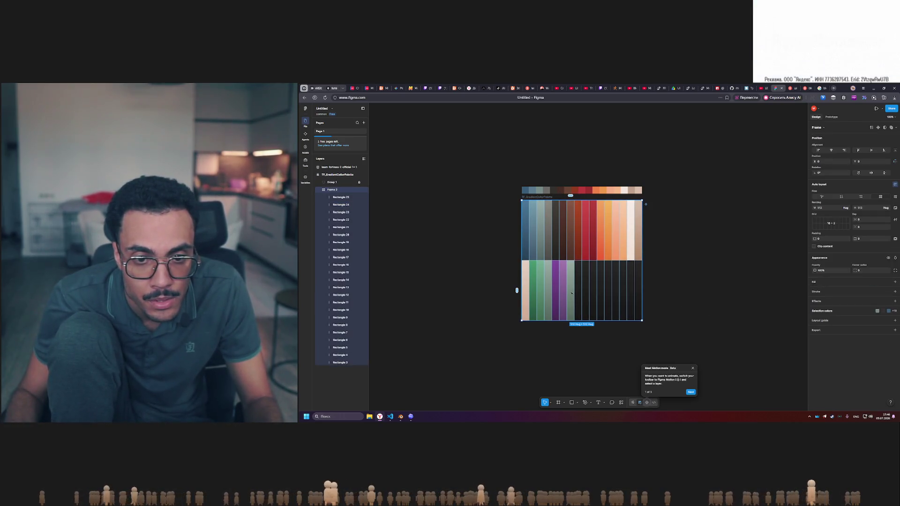
click(828, 270)
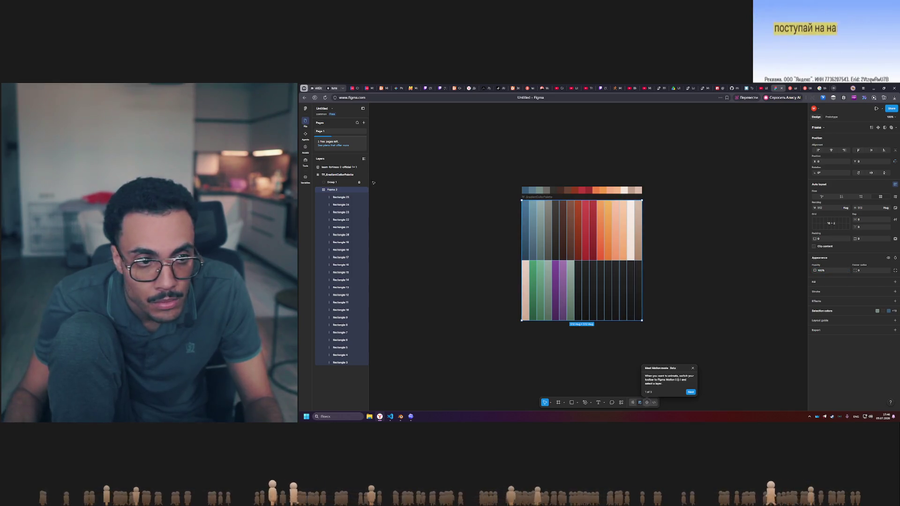
Set Rectangle 25's fill hue to 280 and deselect it
click(347, 198)
click(814, 253)
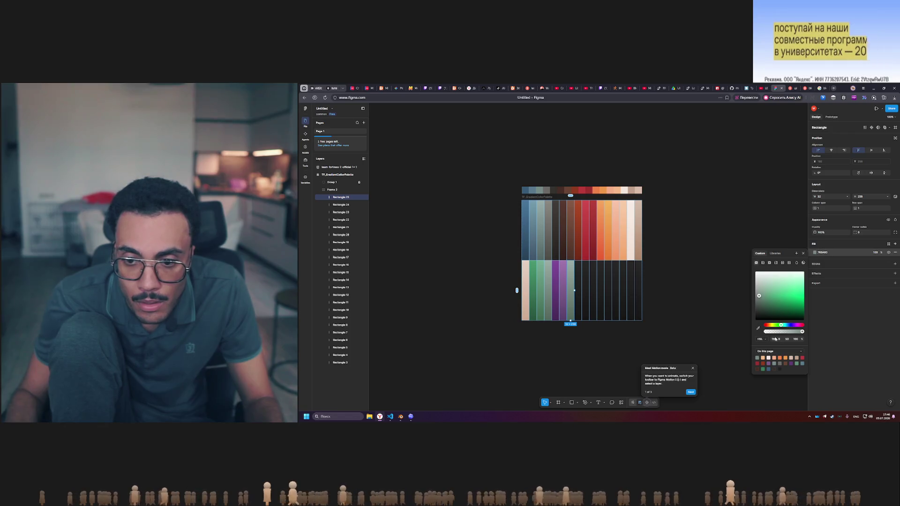
text(280)
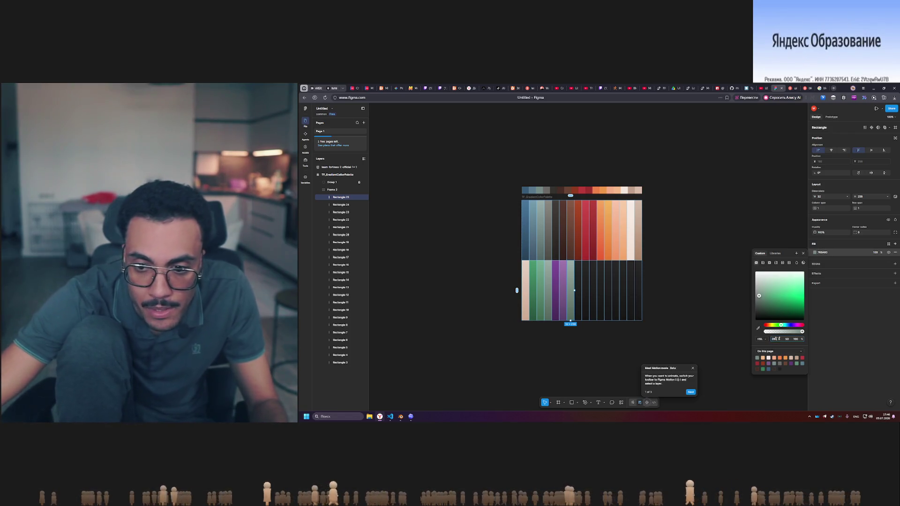
key(Return)
click(683, 294)
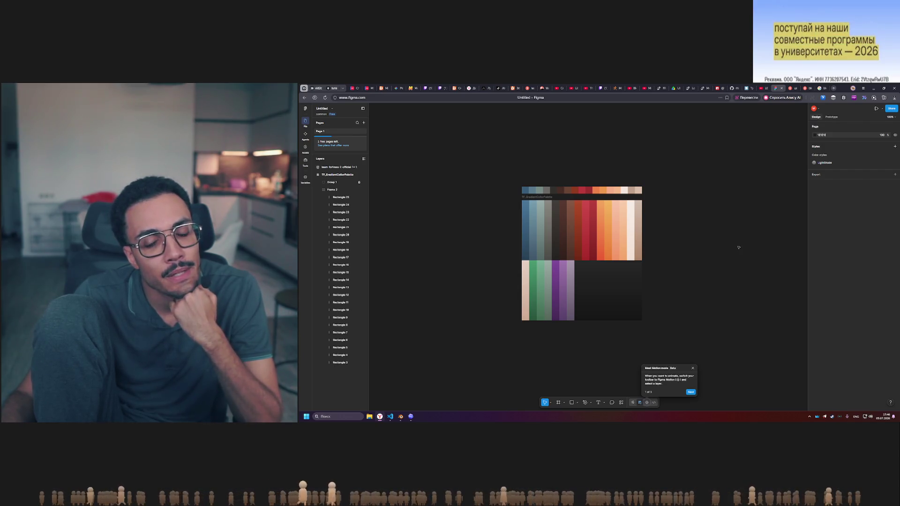
Switch from the Figma palette to the Yandex 'цветовой круг' results tab
mouse_move(407, 422)
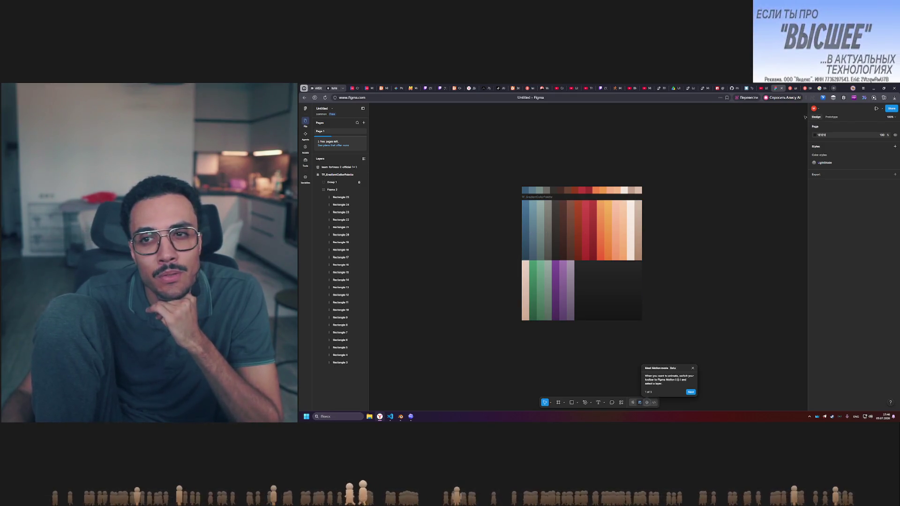
click(792, 88)
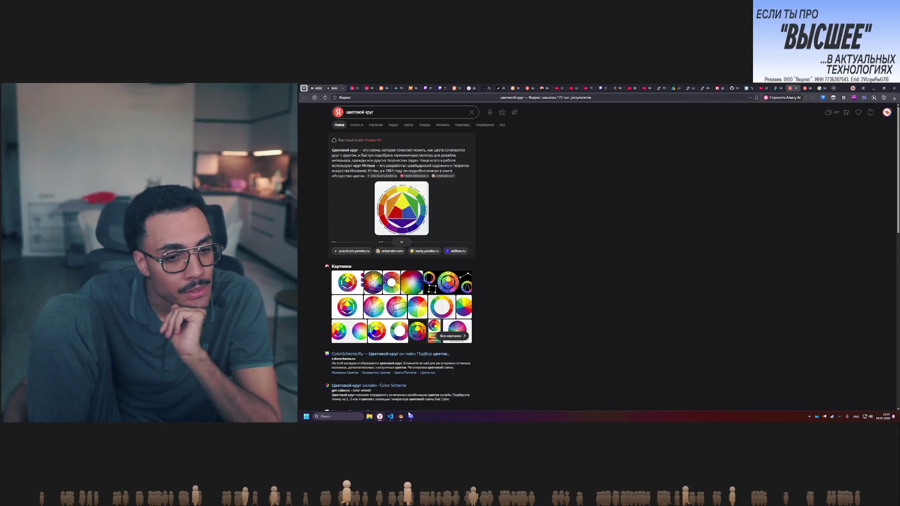
Leave the colour-wheel search results and go back to the Figma palette document tab
mouse_move(411, 416)
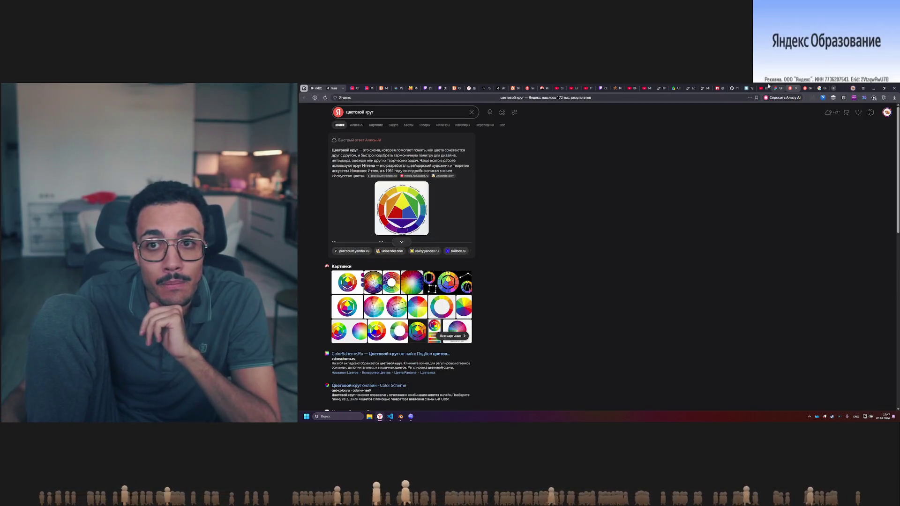
click(776, 88)
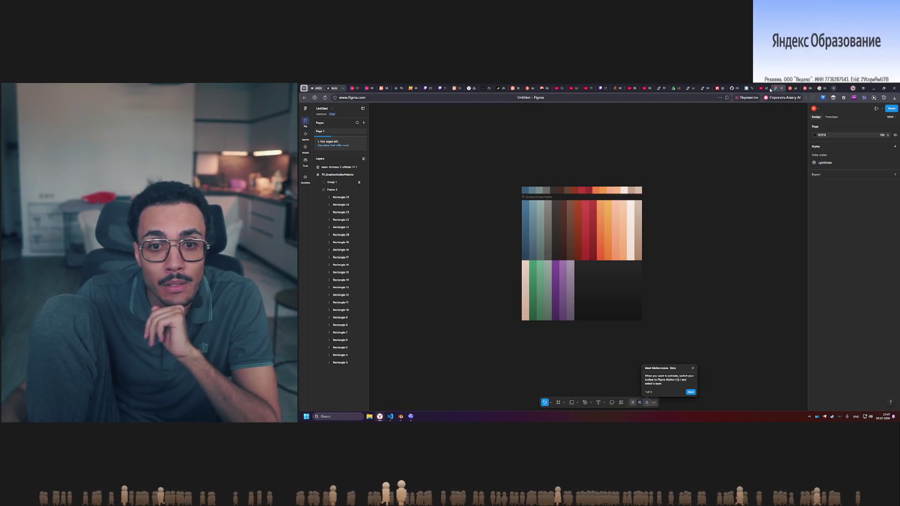
Drag the fill hue of purple strip Rectangle 23 toward pinkish magenta, comparing against Blender
click(561, 290)
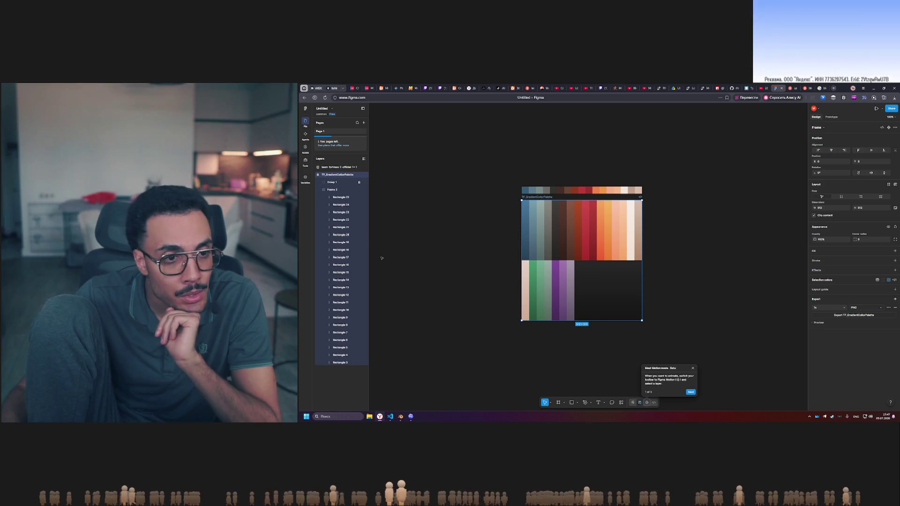
click(341, 197)
click(341, 212)
click(815, 252)
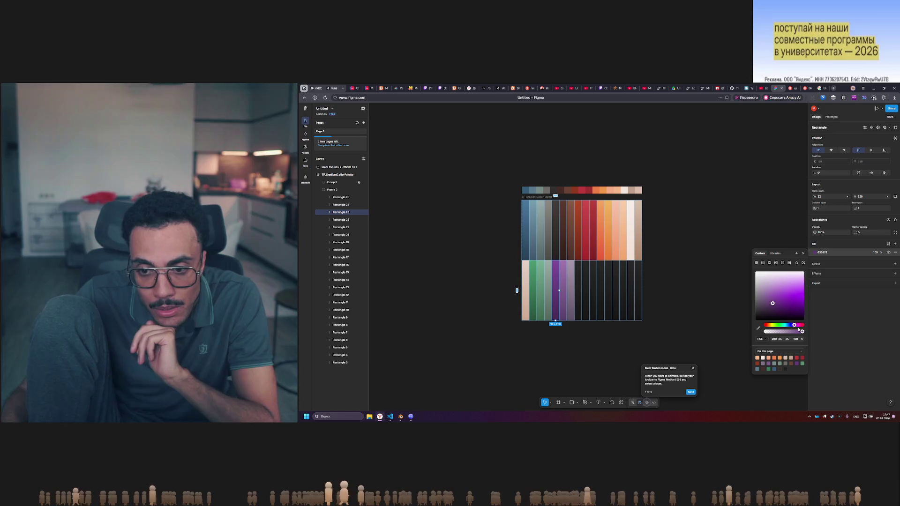
drag(794, 327, 797, 326)
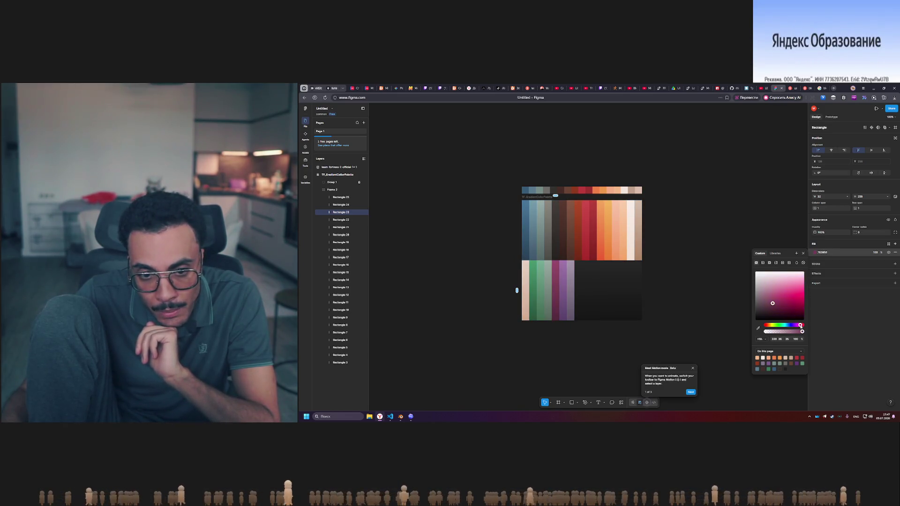
drag(800, 325, 799, 326)
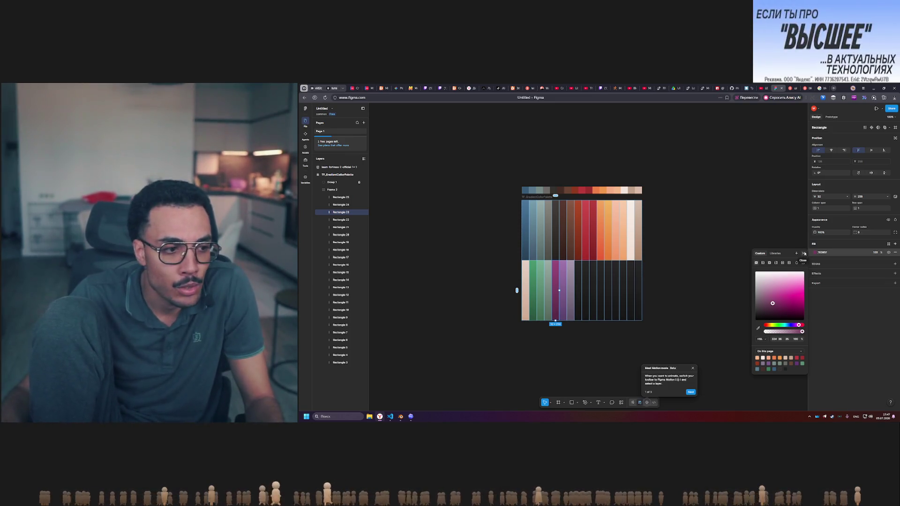
key(alt+Tab)
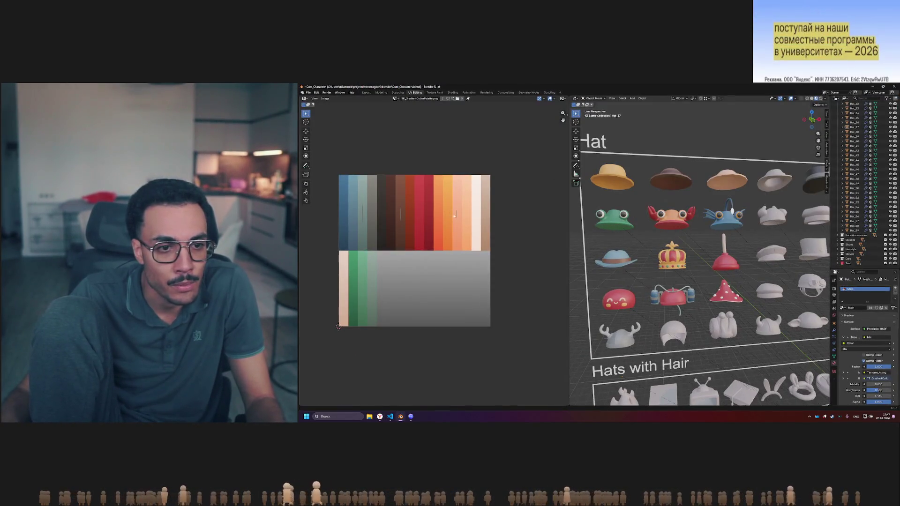
key(alt+Tab)
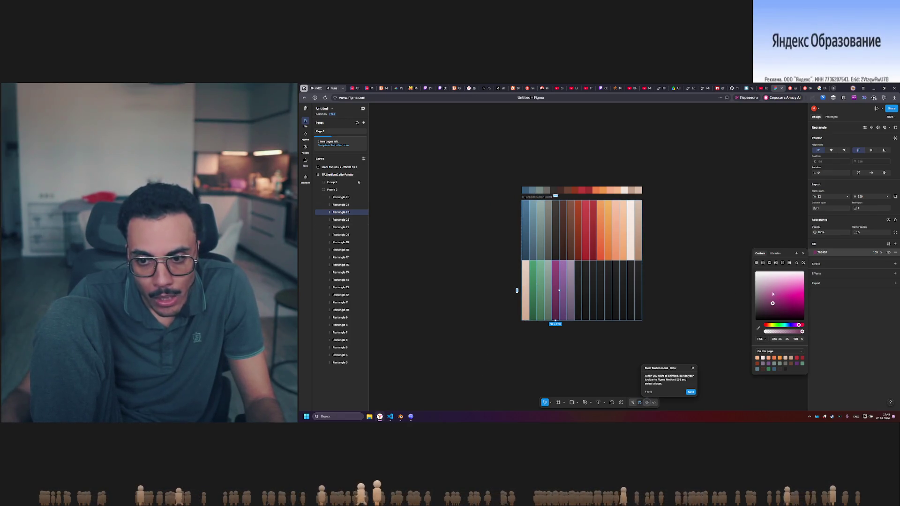
Set the fill hue of strips Rectangle 24 and Rectangle 25 to 324 magenta
click(352, 206)
click(815, 253)
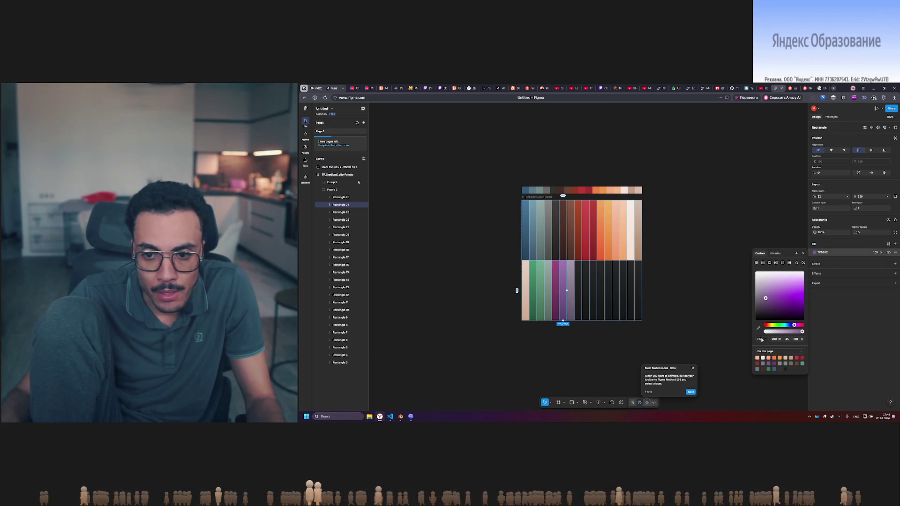
text(324)
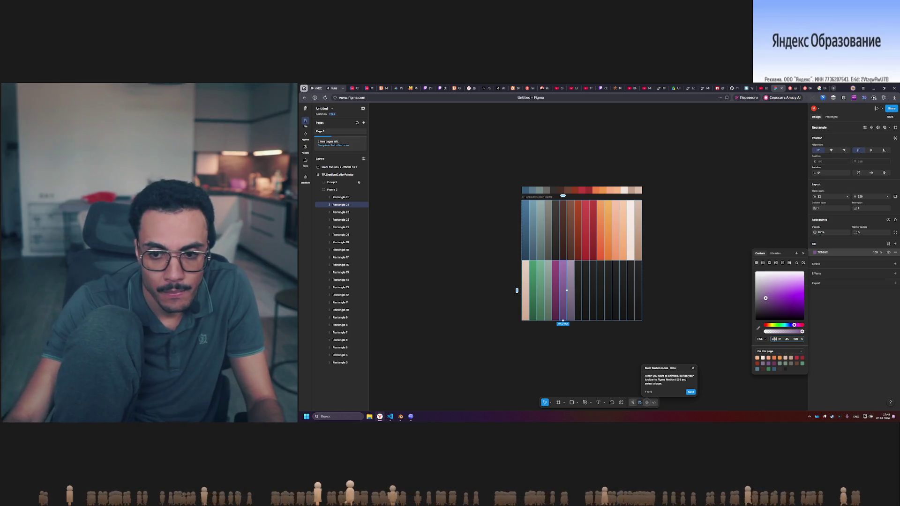
key(Return)
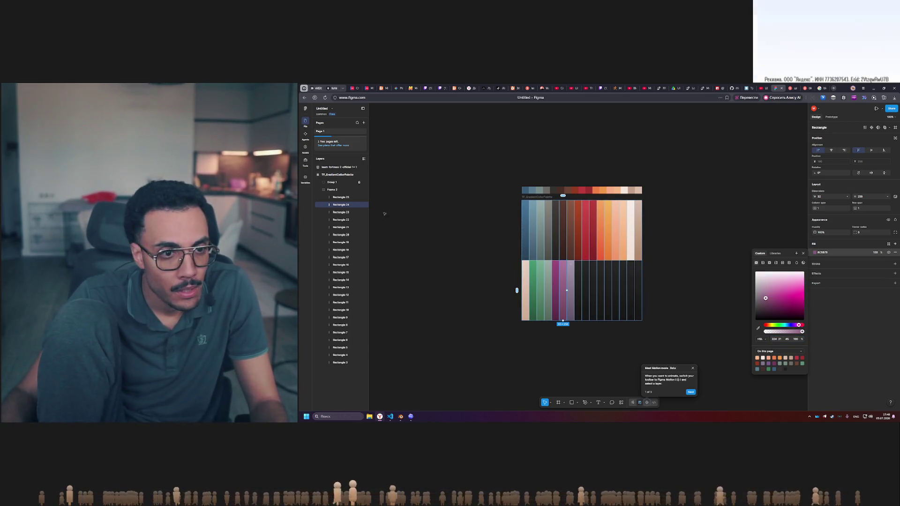
click(343, 197)
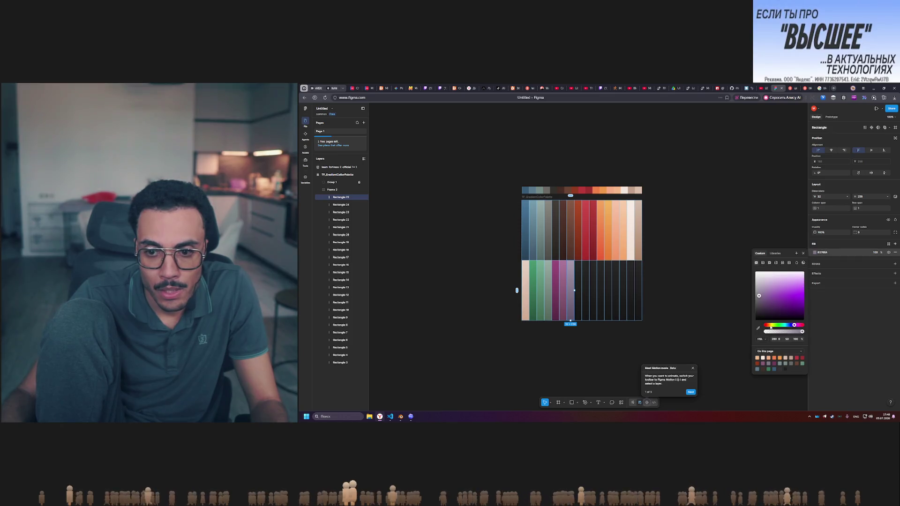
click(775, 341)
text(324)
key(Return)
click(718, 305)
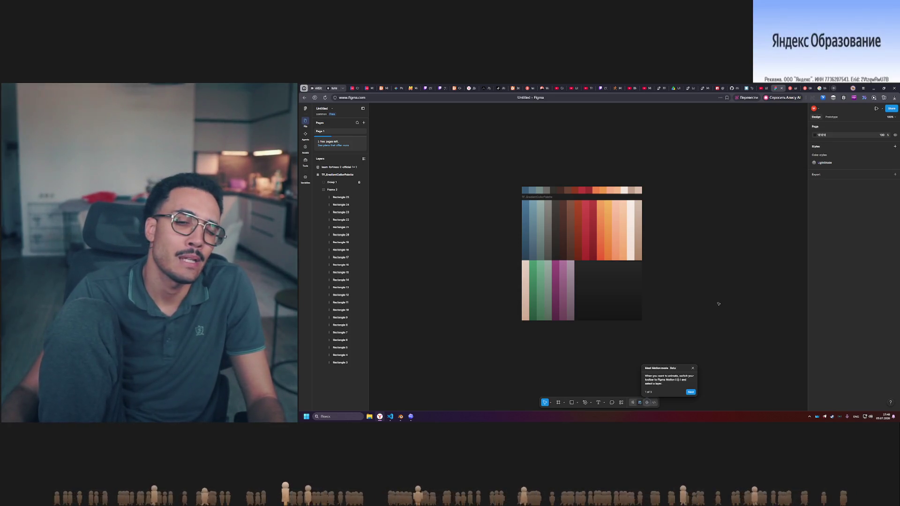
Drag the first green lower-row strip's fill hue to teal
click(533, 293)
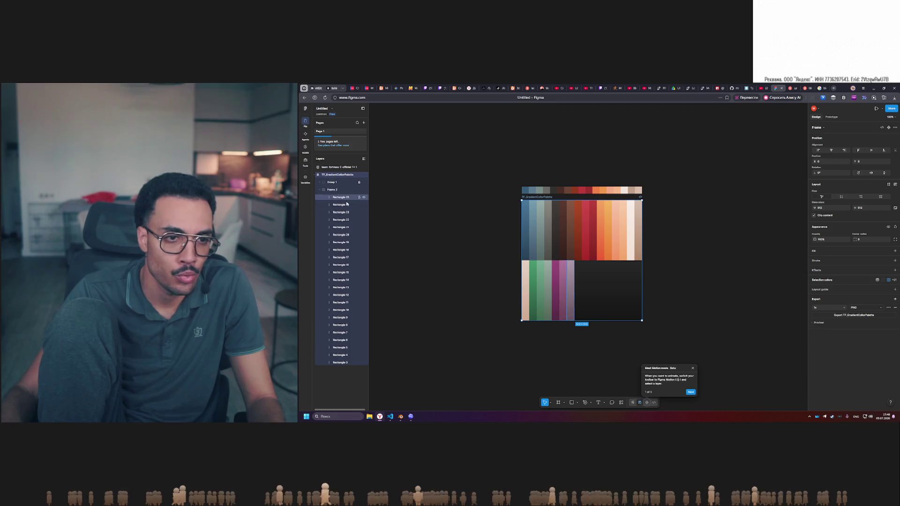
click(345, 220)
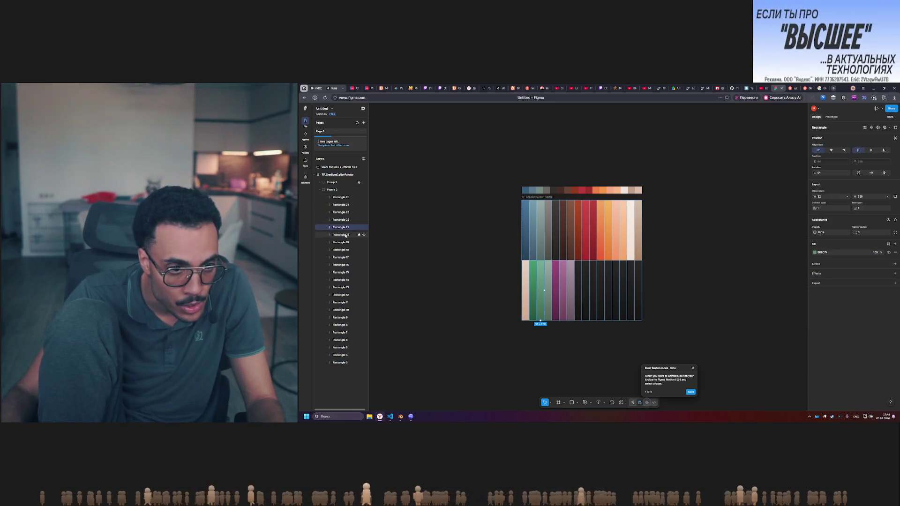
click(814, 252)
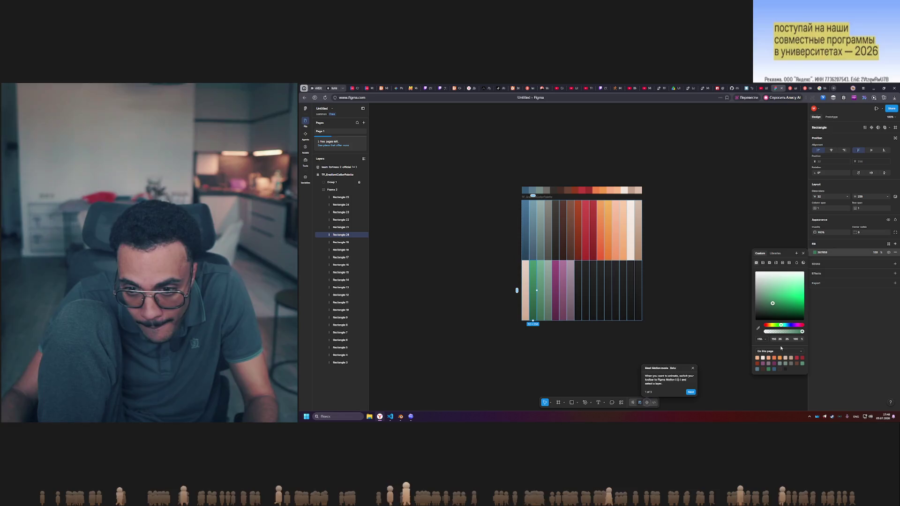
click(781, 325)
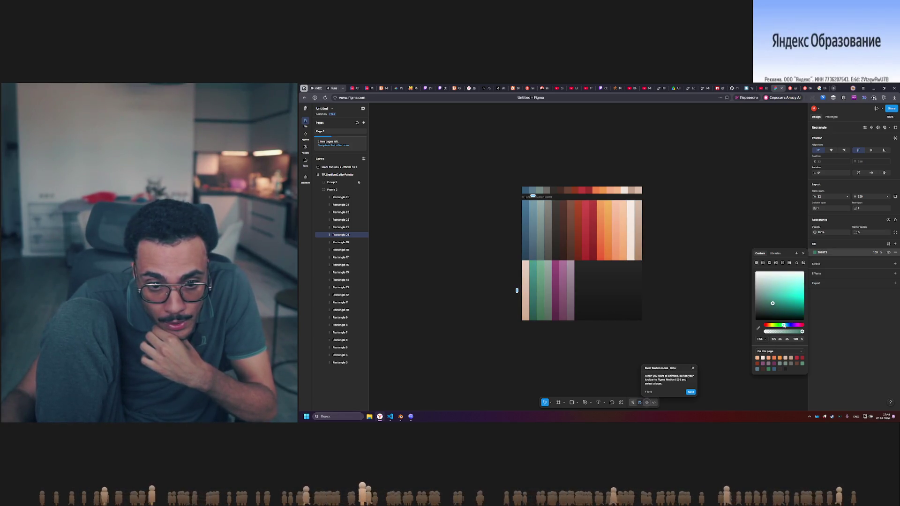
drag(783, 326, 784, 326)
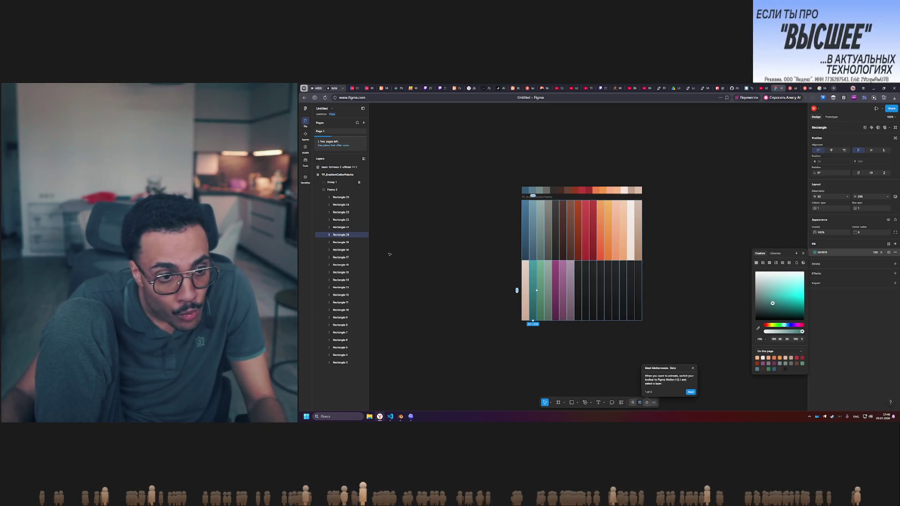
Set Rectangle 21's fill hue to 180 teal and open Rectangle 22's fill colour
click(341, 227)
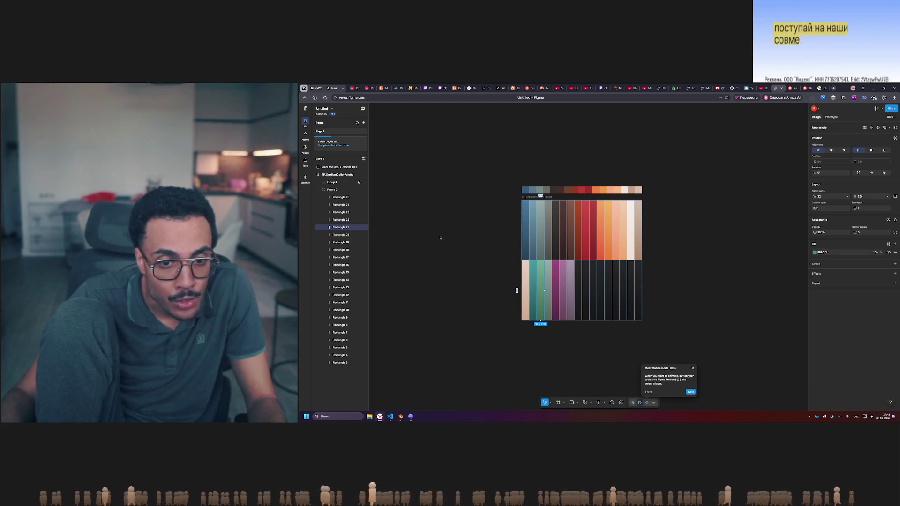
click(815, 253)
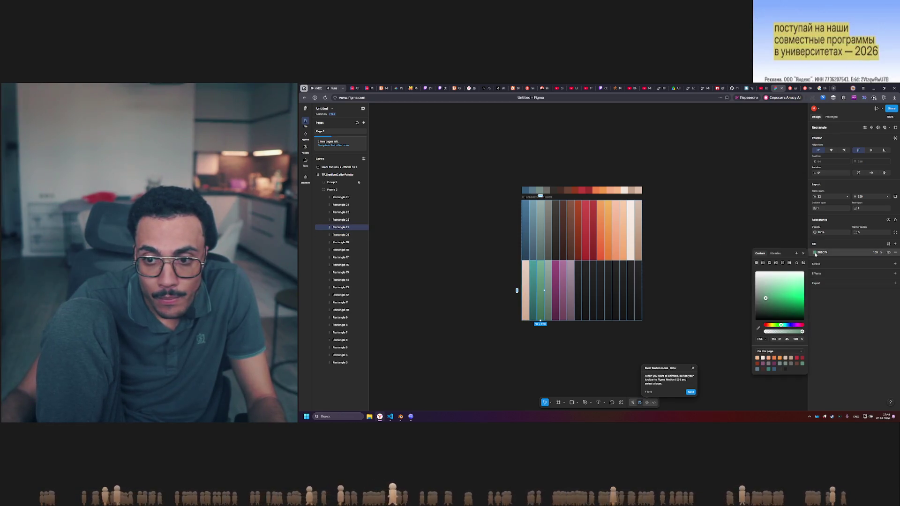
click(776, 339)
text(180)
key(Return)
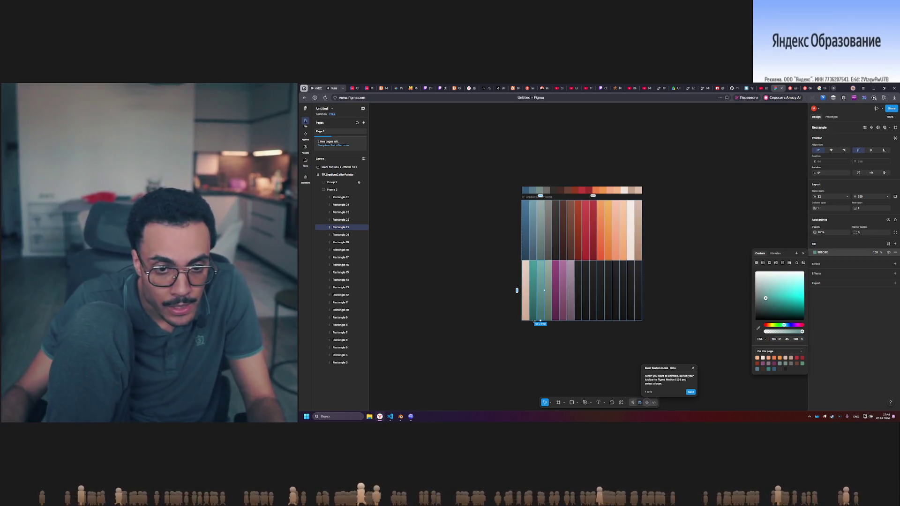
click(340, 220)
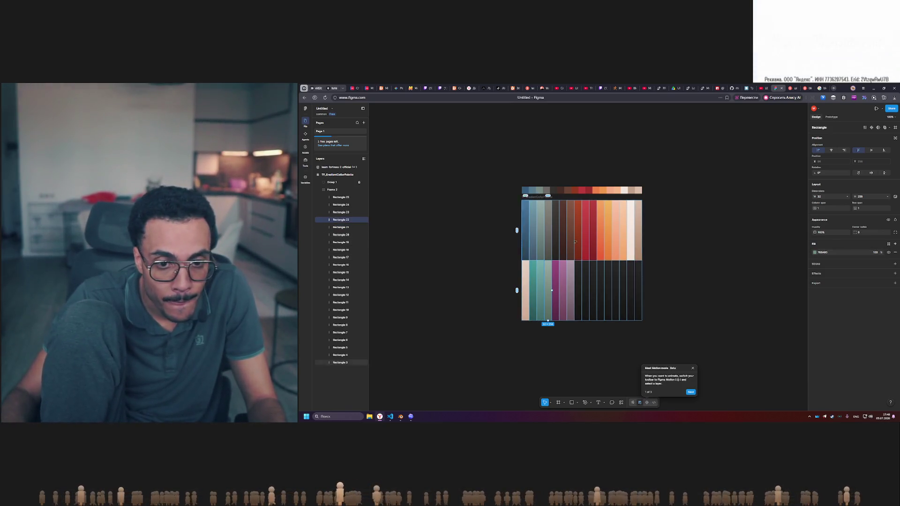
click(814, 252)
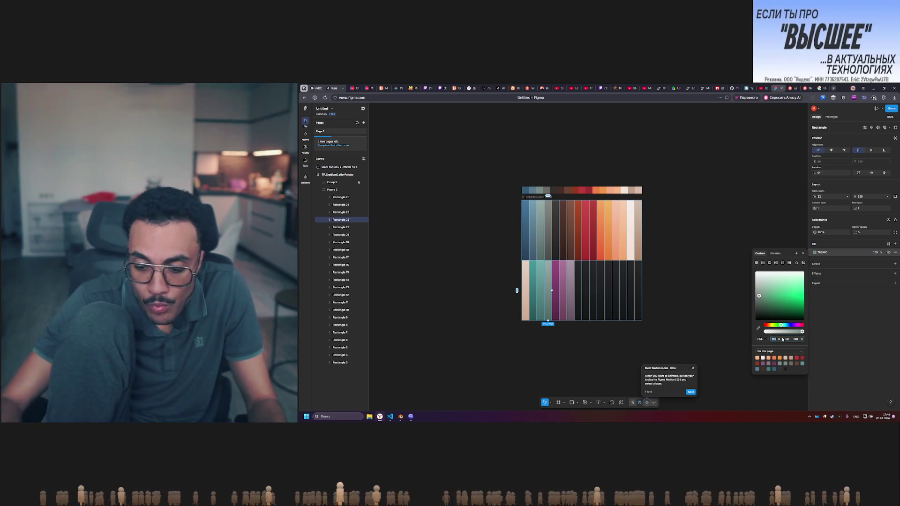
Dismiss the Motion mode announcement and bring the browser up on Adobe Color
click(703, 238)
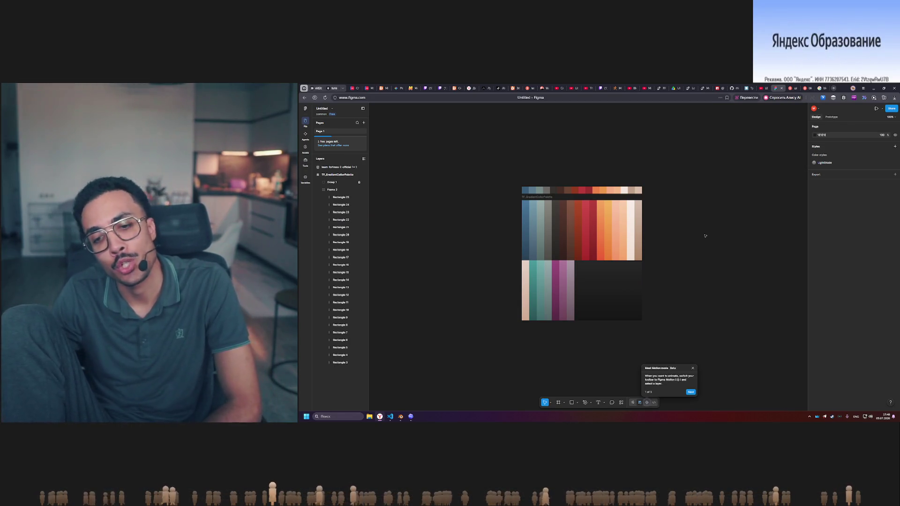
click(693, 368)
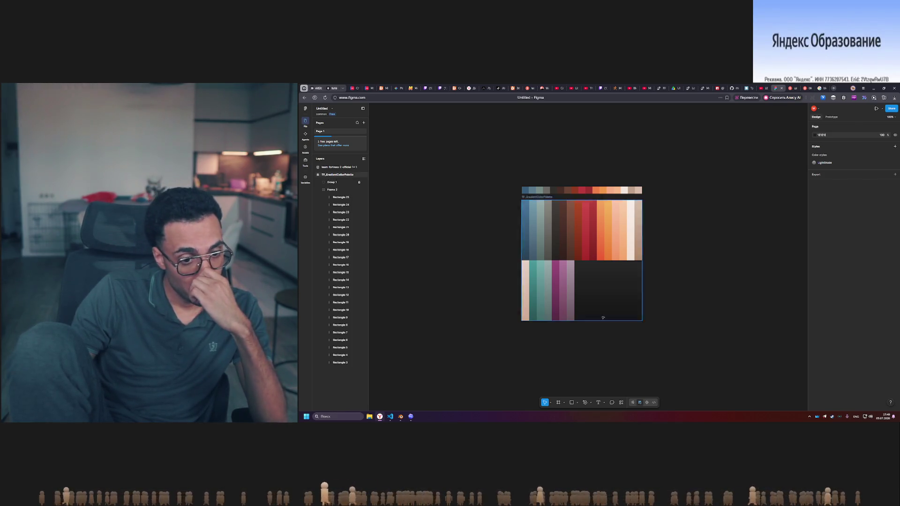
click(379, 420)
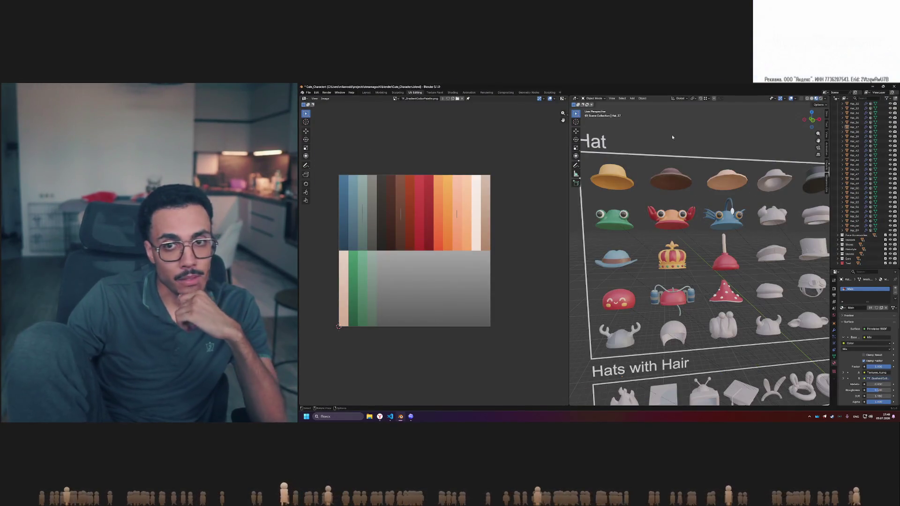
click(380, 417)
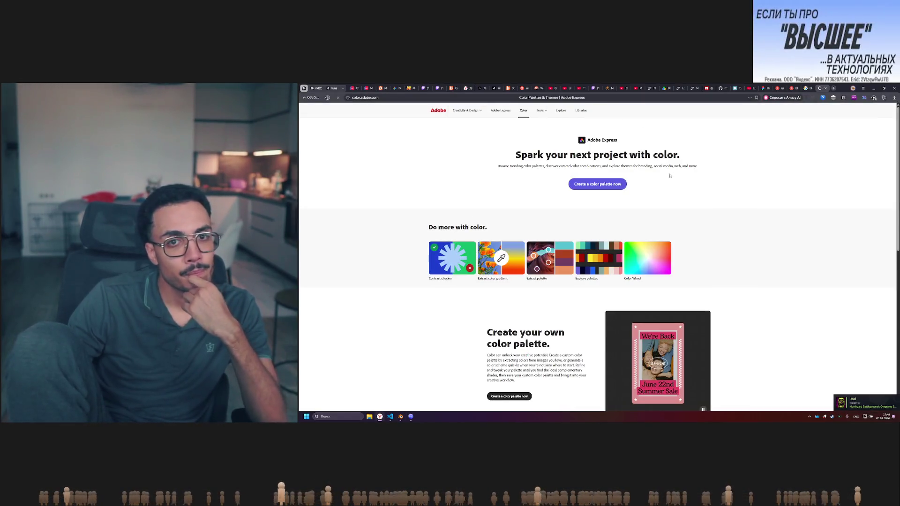
Cycle the colour wheel through analogous, custom, complementary, split complementary, triad, square and compound harmonies
click(597, 184)
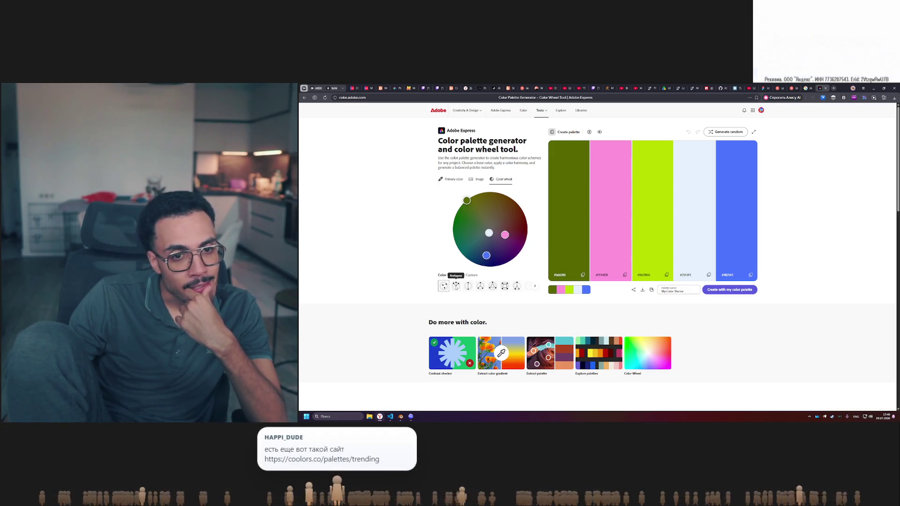
click(456, 287)
click(445, 287)
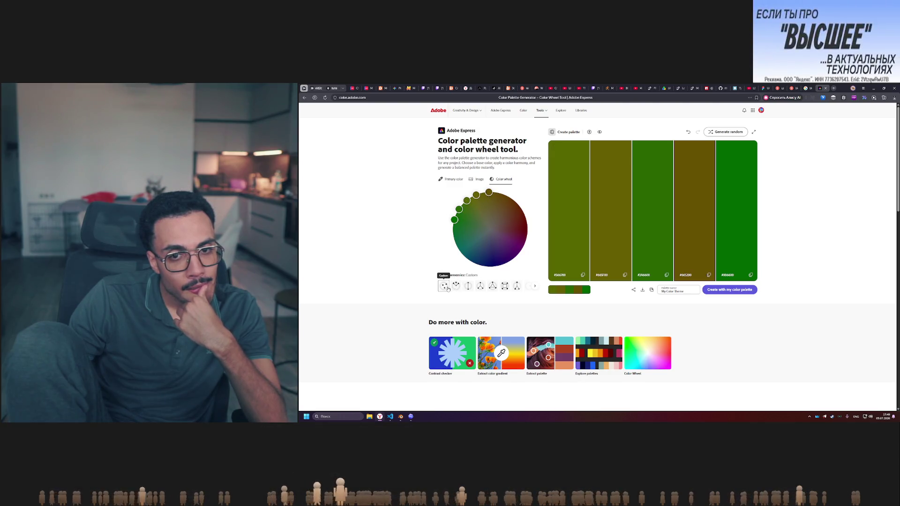
click(465, 288)
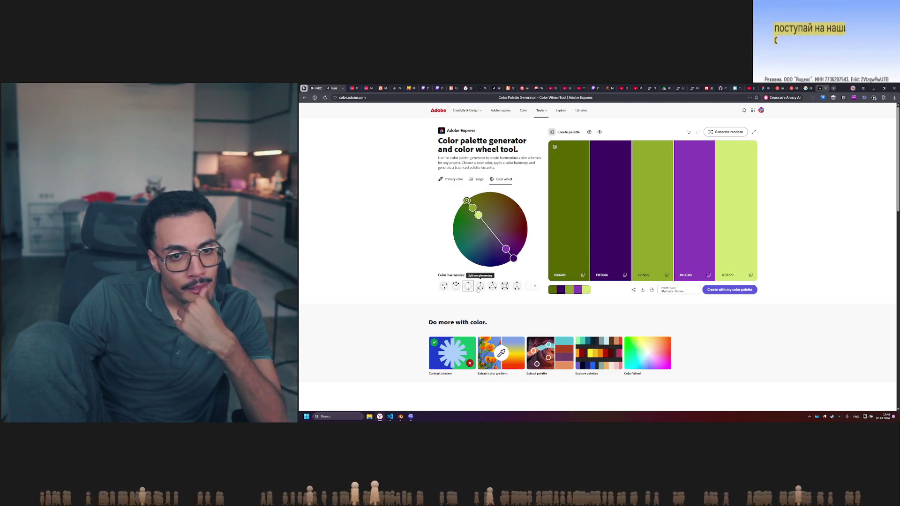
click(480, 289)
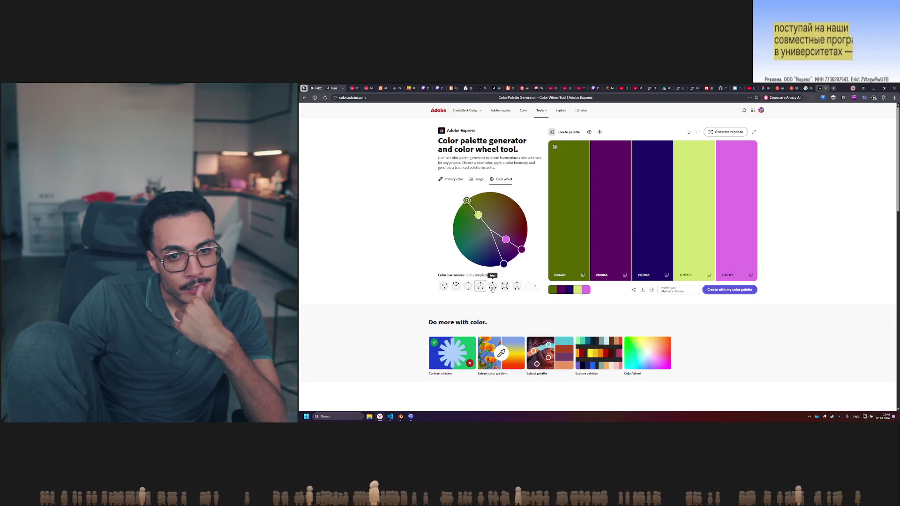
click(493, 286)
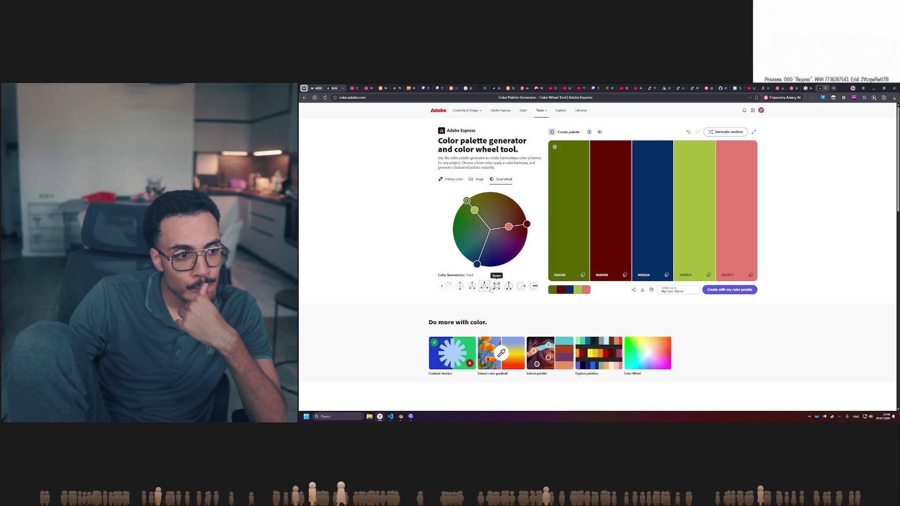
click(497, 287)
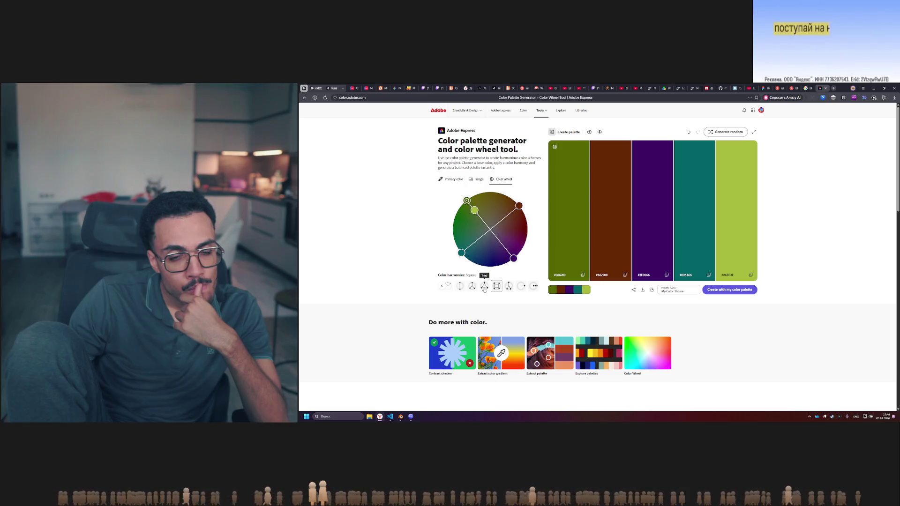
click(509, 286)
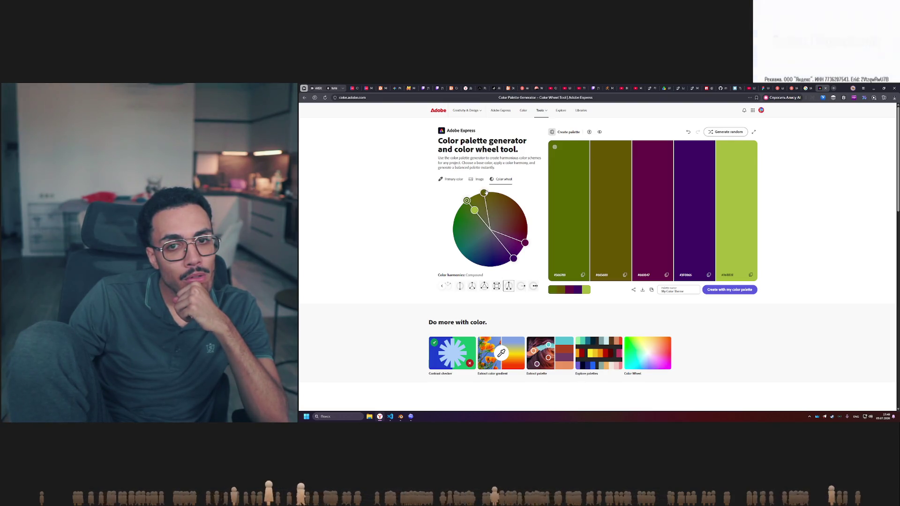
Rotate the compound harmony toward gold and navy, then switch to image extraction
mouse_move(484, 192)
mouse_down()
mouse_move(515, 211)
mouse_move(495, 192)
mouse_up()
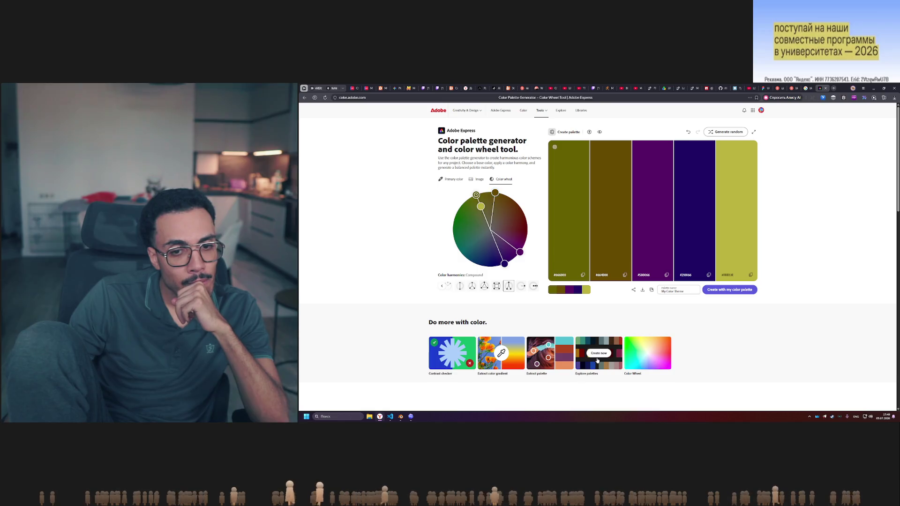
mouse_move(504, 356)
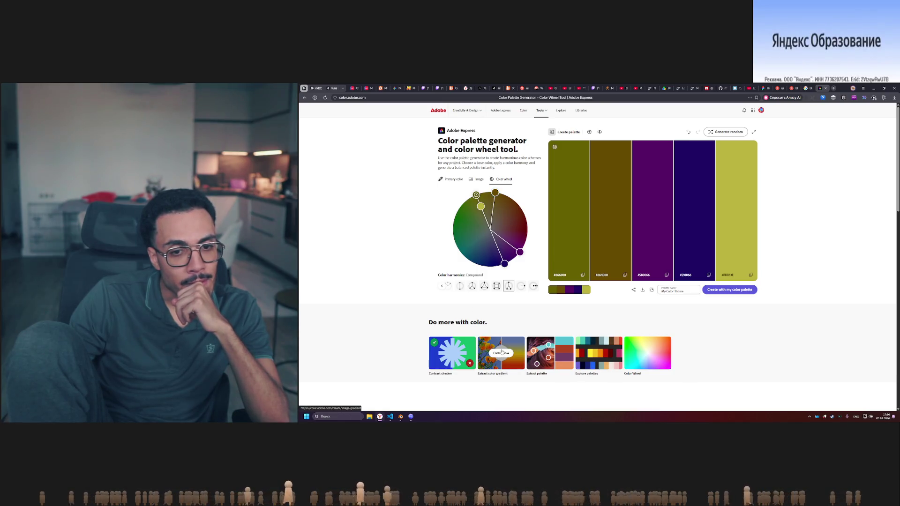
click(472, 181)
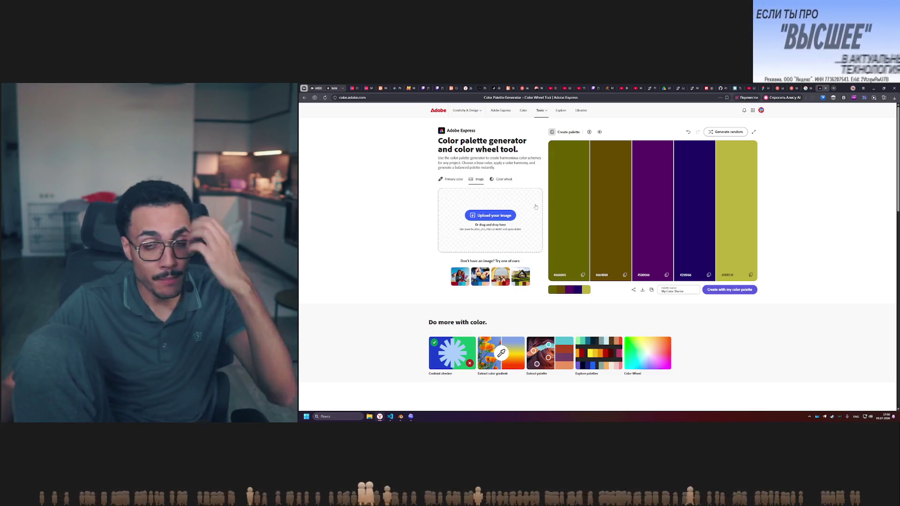
click(833, 87)
Search Yandex for 'fall guys' and show only image results
click(739, 98)
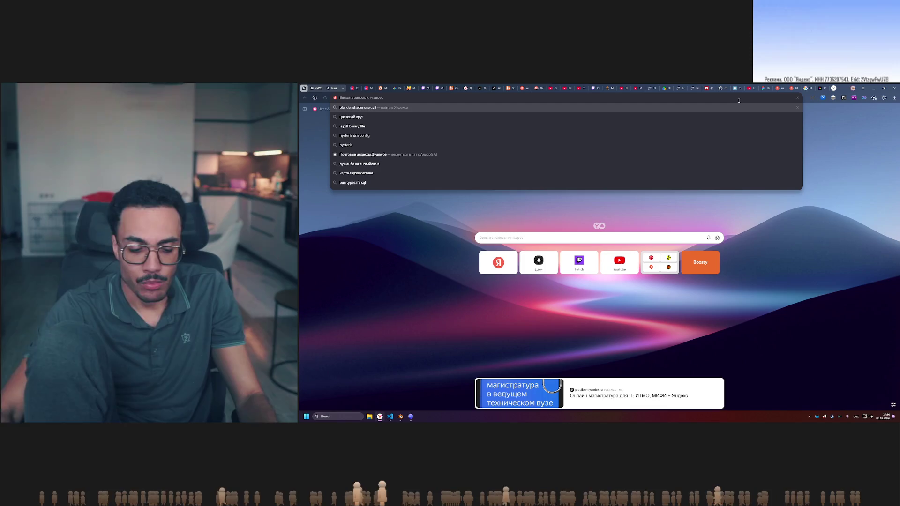
text(fall)
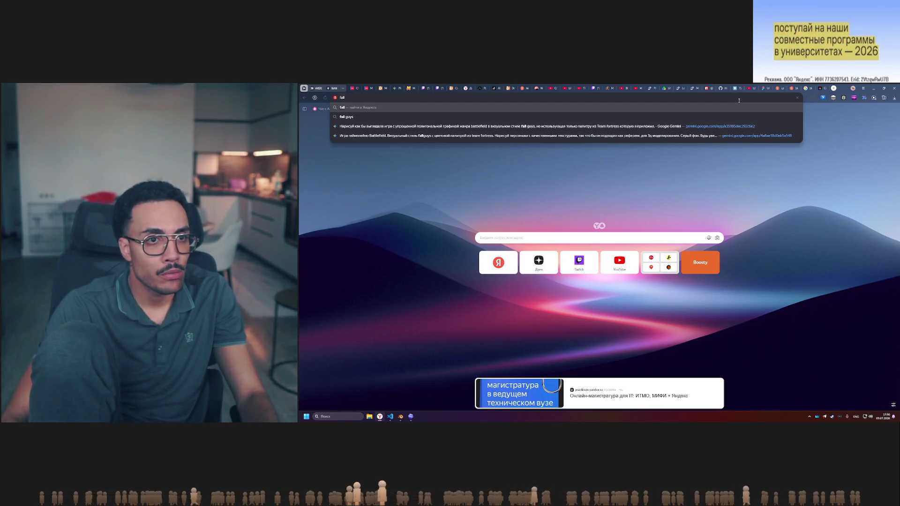
key(Down)
key(Return)
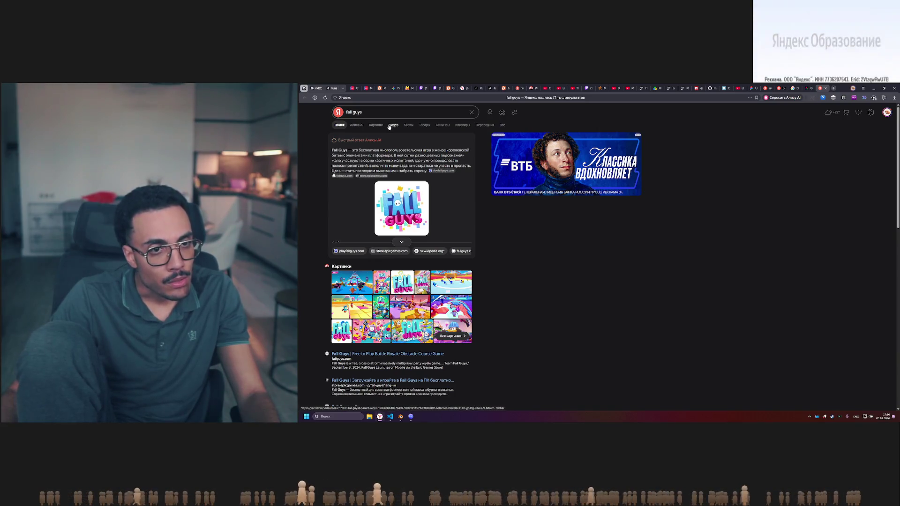
click(375, 126)
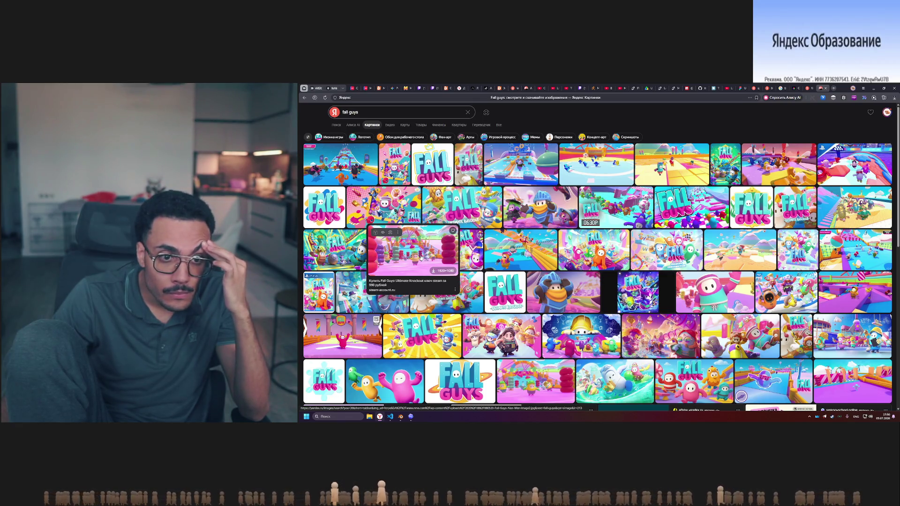
Open the crown-grab, GO! and another large Fall Guys picture full size
click(340, 164)
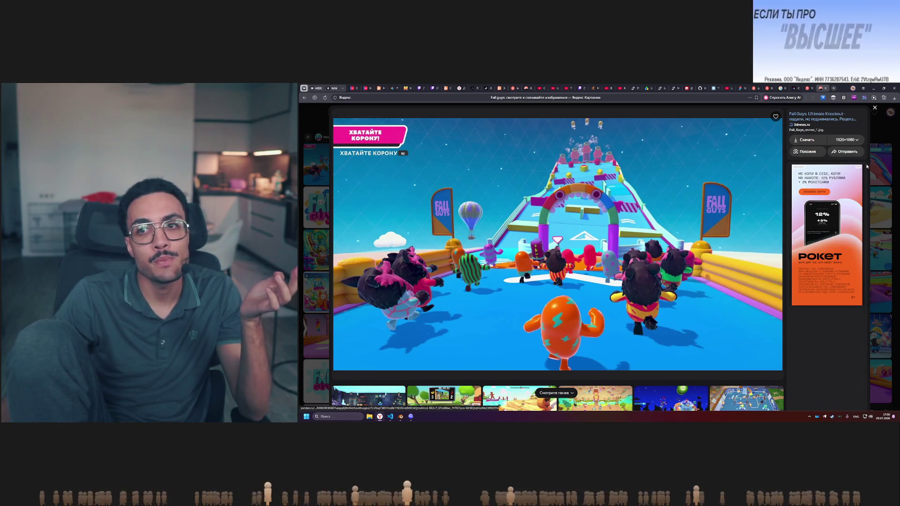
click(874, 107)
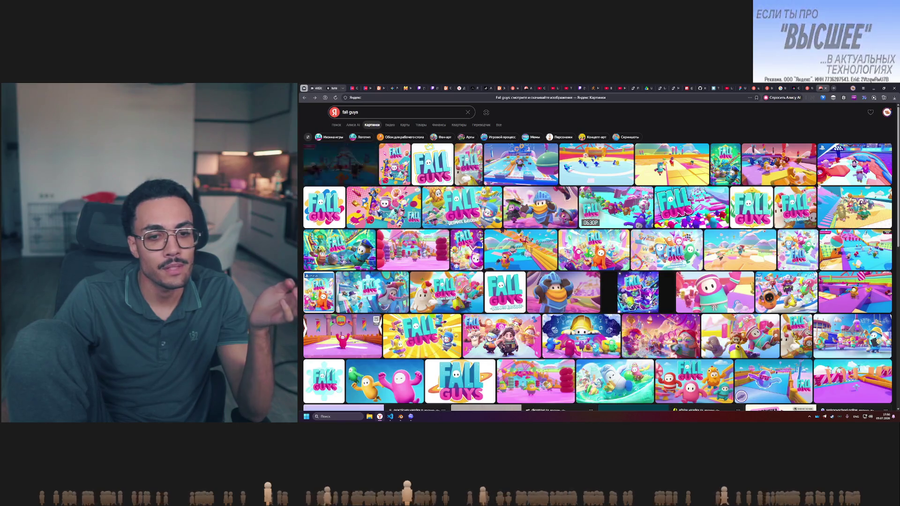
scroll(585, 285, down, 3)
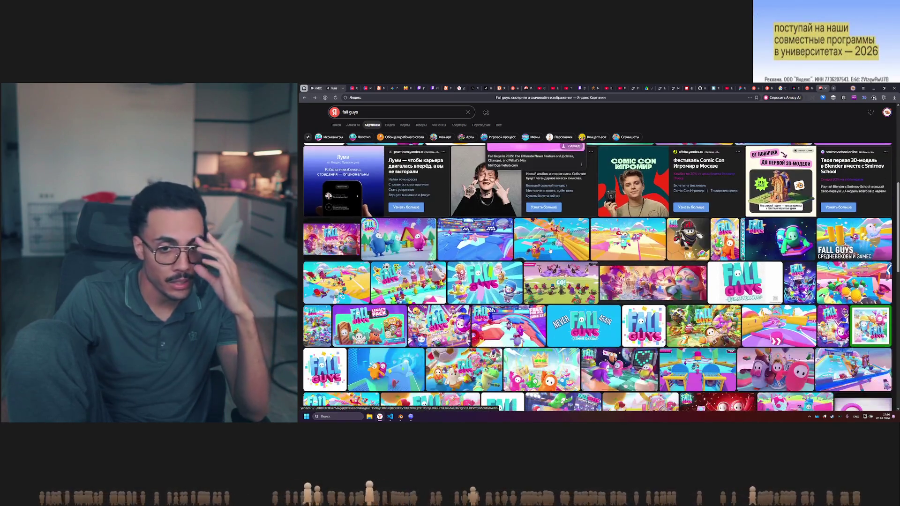
click(560, 282)
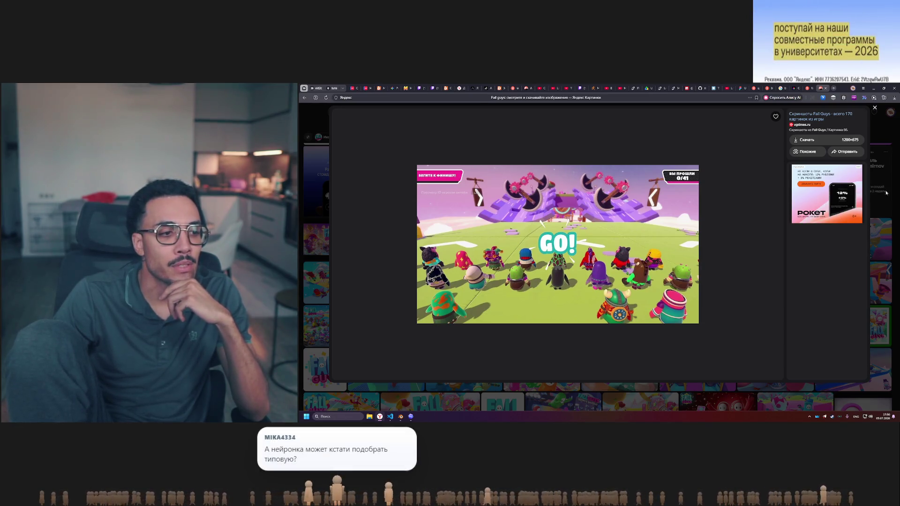
click(886, 192)
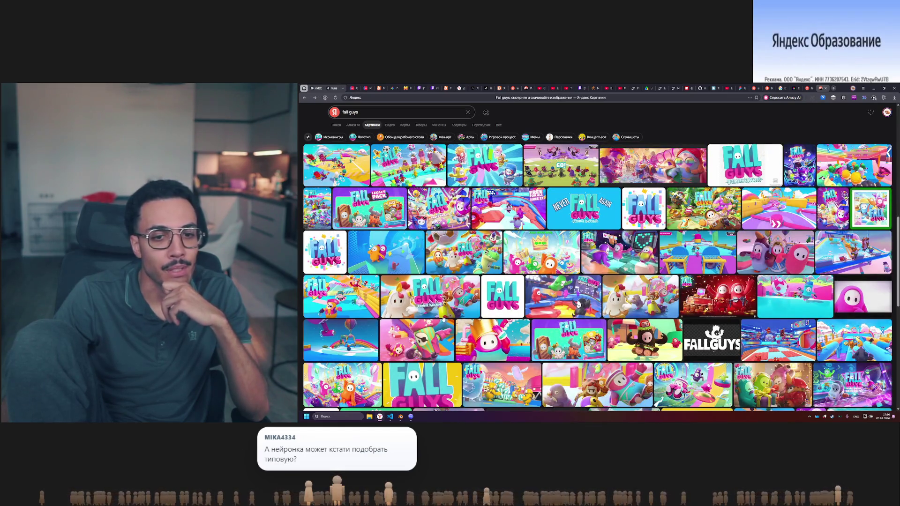
scroll(443, 318, down, 1)
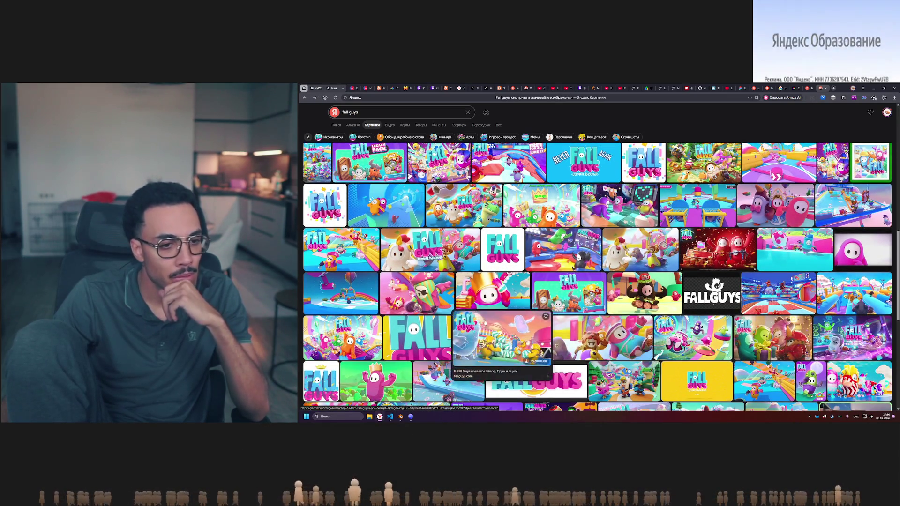
click(586, 334)
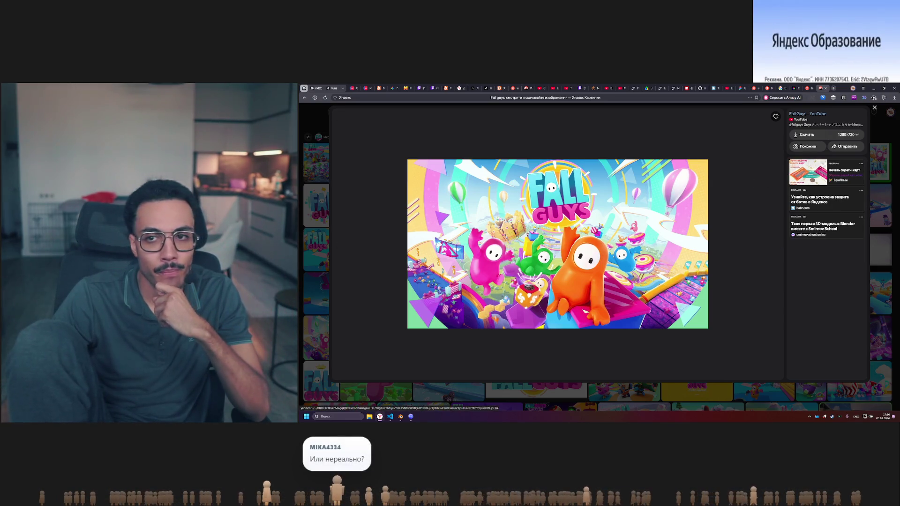
click(876, 141)
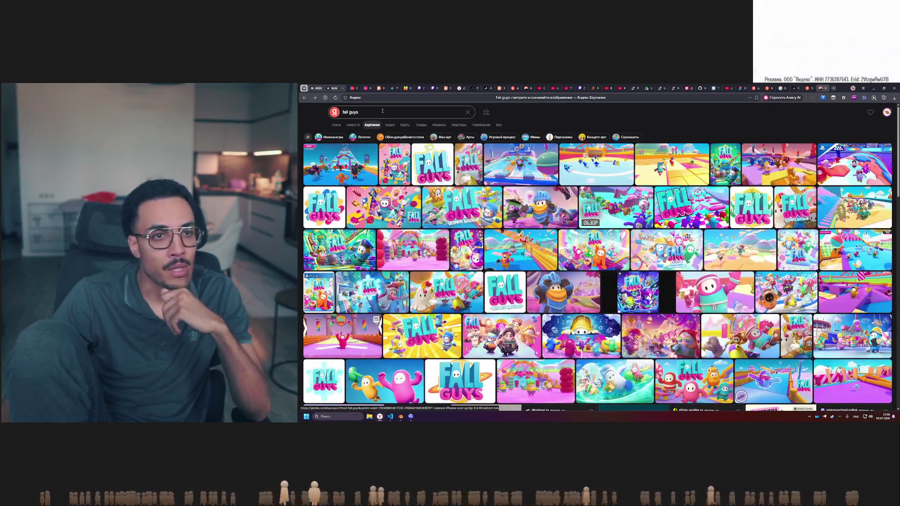
click(468, 112)
Search images for 'human fall flat' and open the house-balcony and clock screenshots full size
text(human)
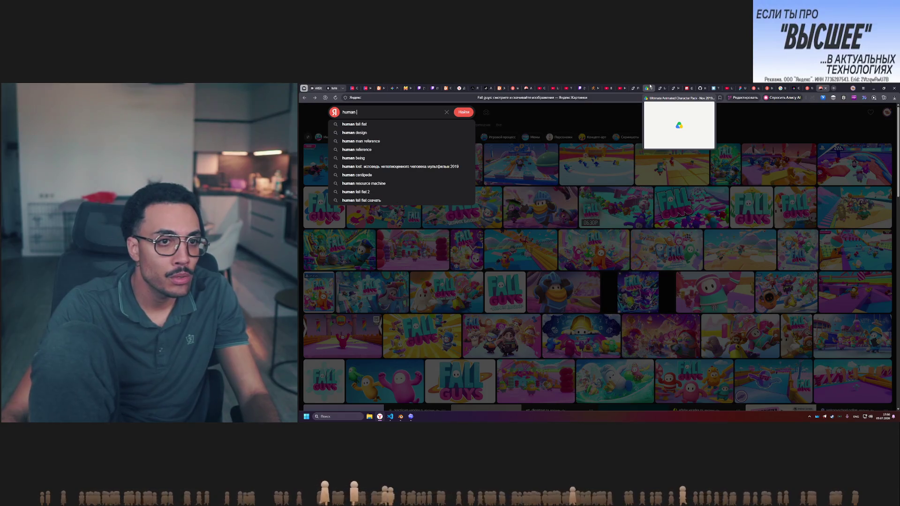
key(Down)
key(Return)
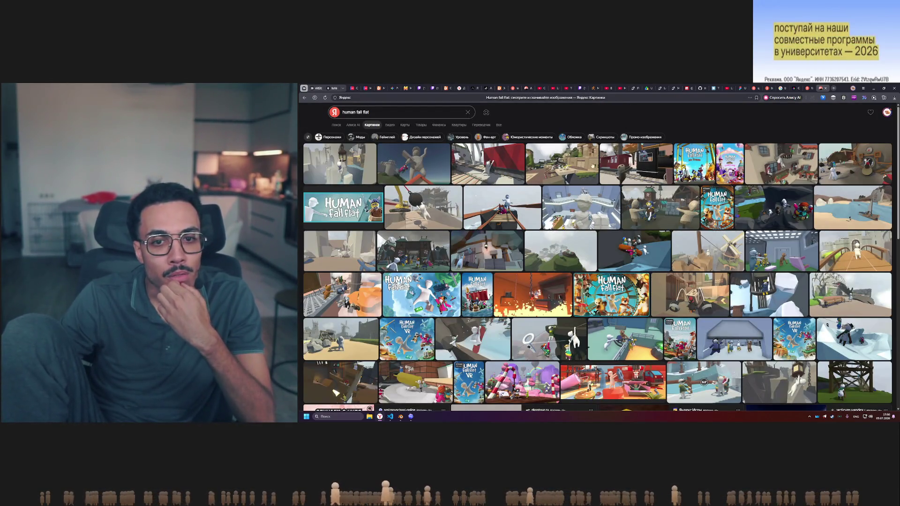
mouse_move(567, 255)
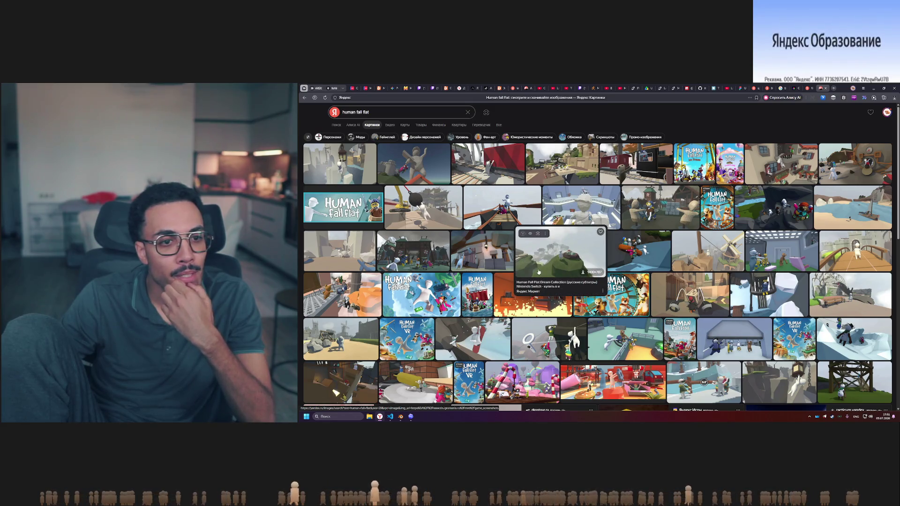
mouse_move(359, 255)
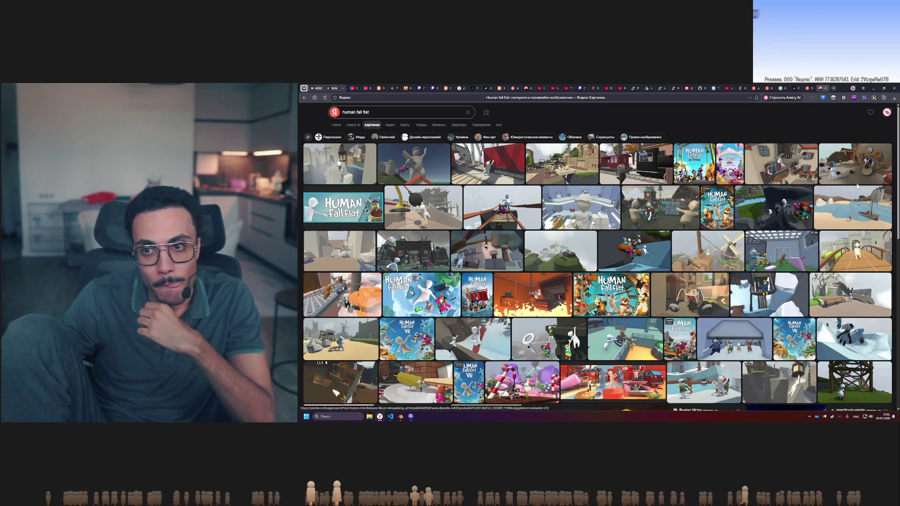
click(779, 161)
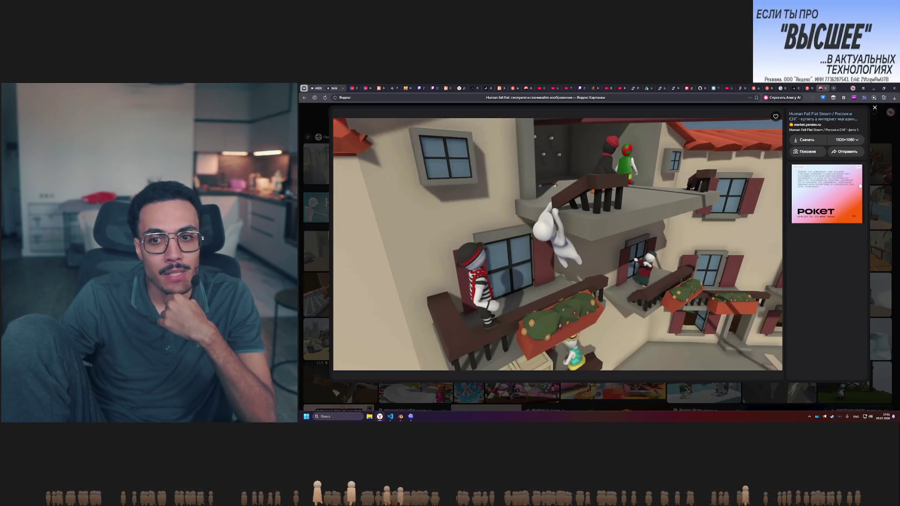
key(Escape)
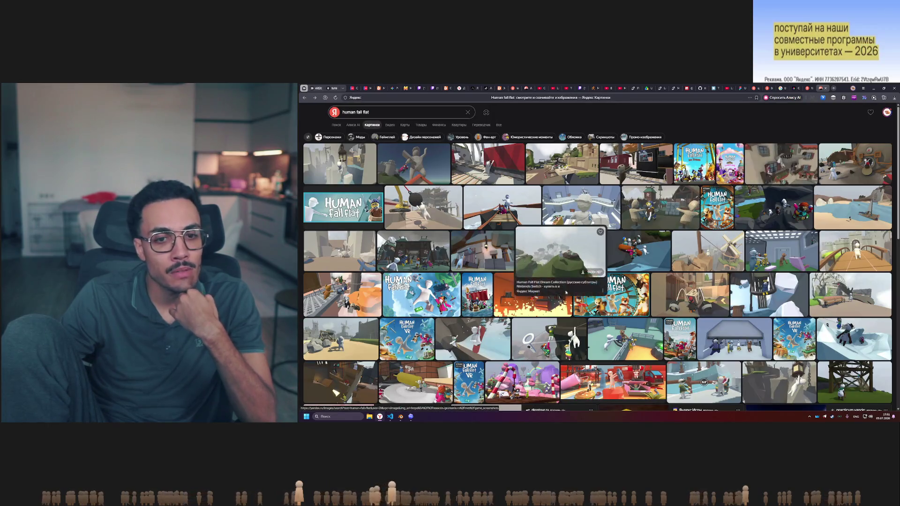
click(610, 305)
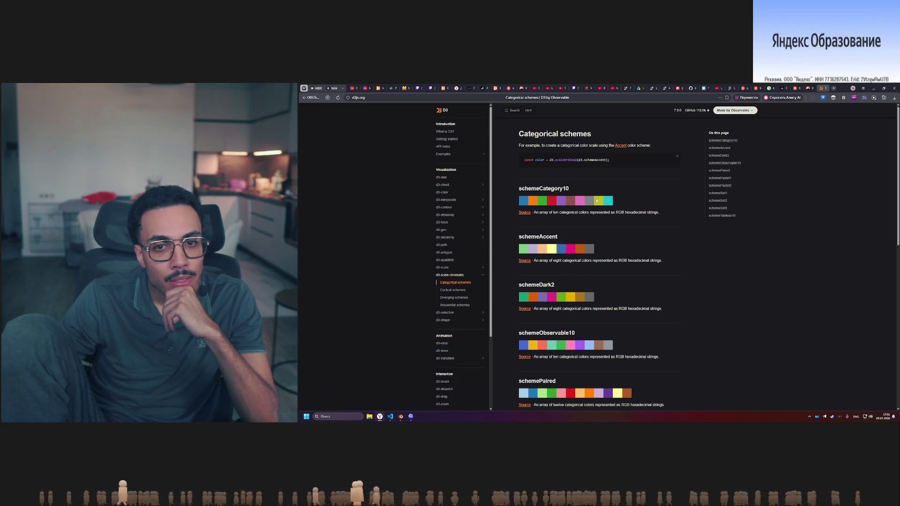
Scroll D3's categorical schemes, jump to schemeSet3, then return to the Human Fall Flat images
scroll(525, 207, down, 10)
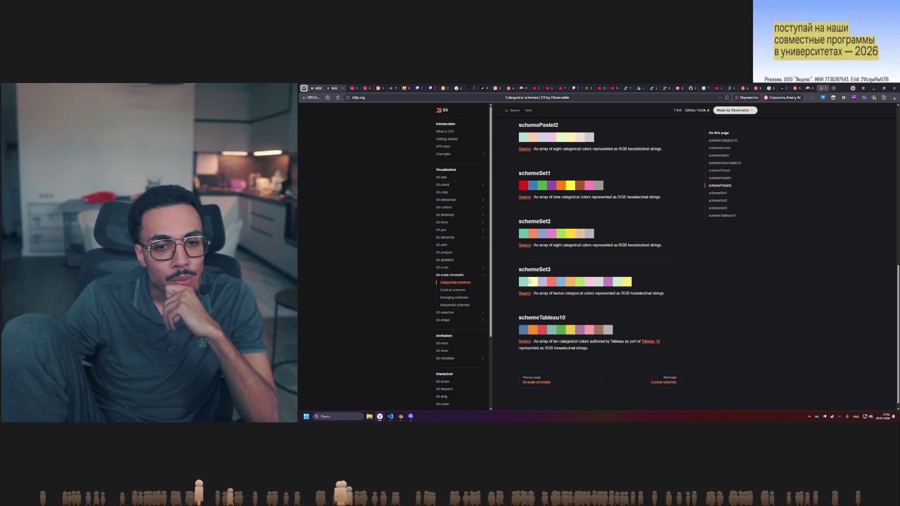
scroll(532, 263, up, 3)
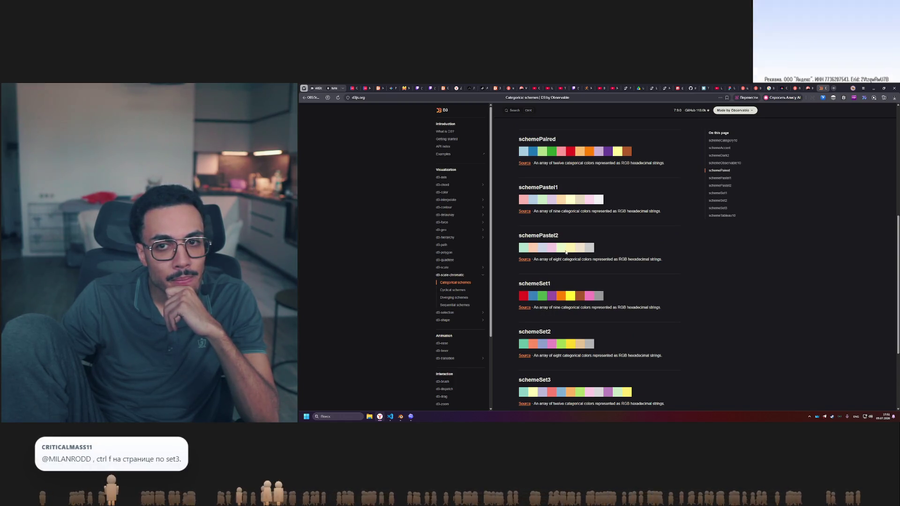
click(716, 207)
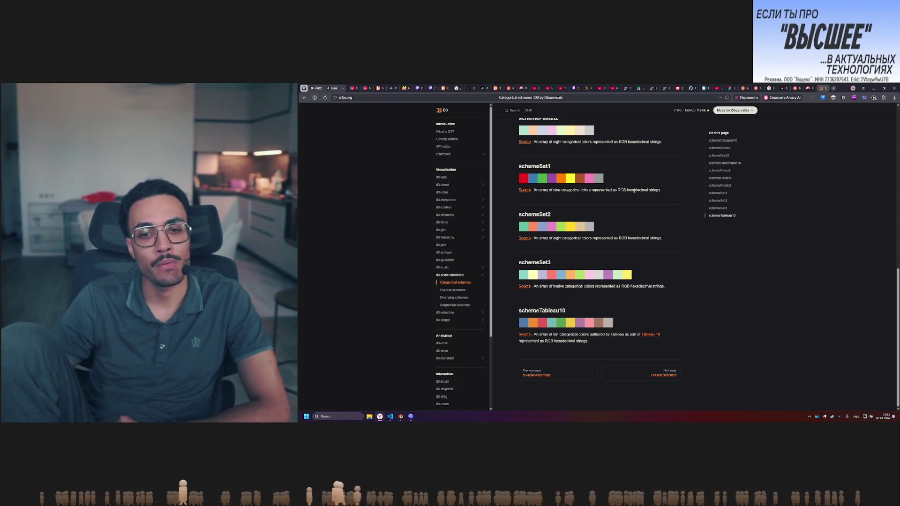
click(810, 87)
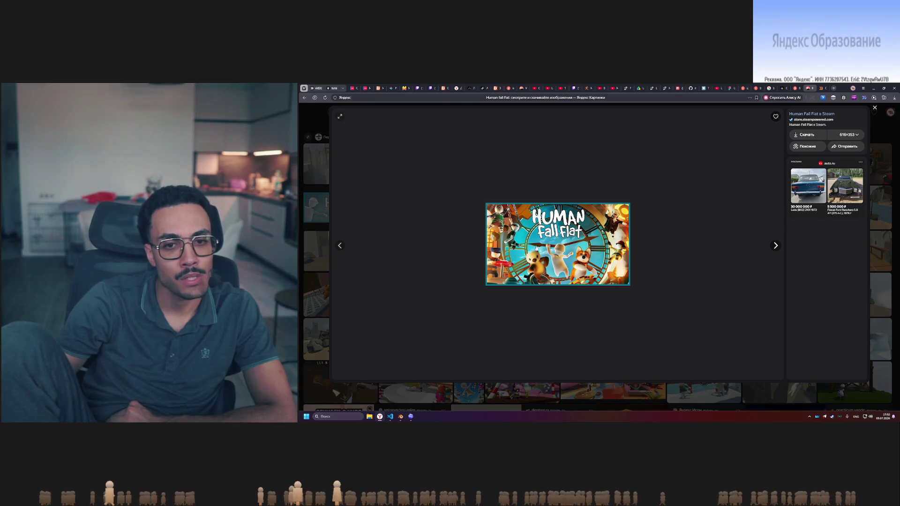
View several Human Fall Flat screenshots full size, including the train image
click(775, 245)
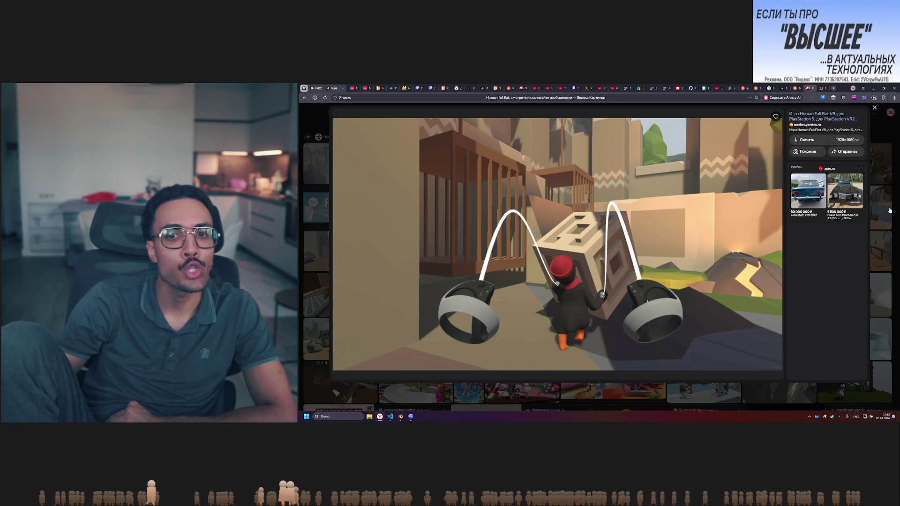
click(890, 211)
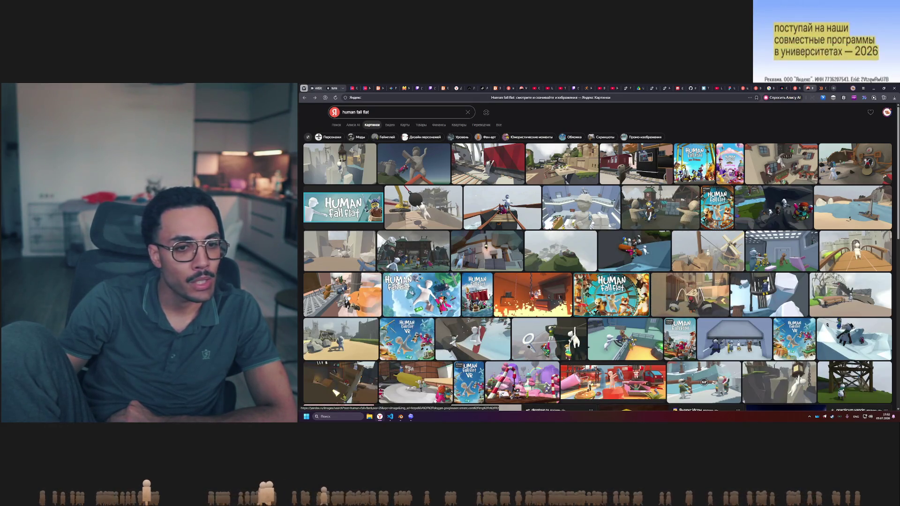
mouse_move(349, 298)
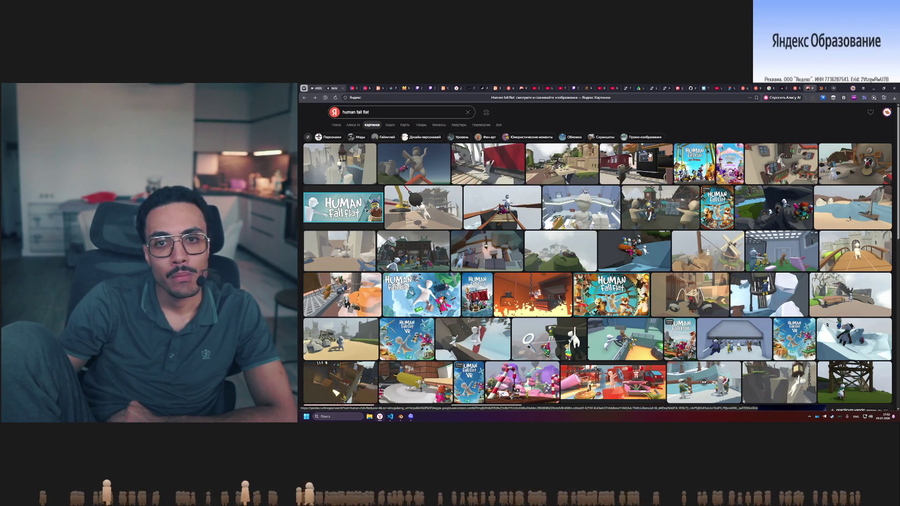
click(635, 164)
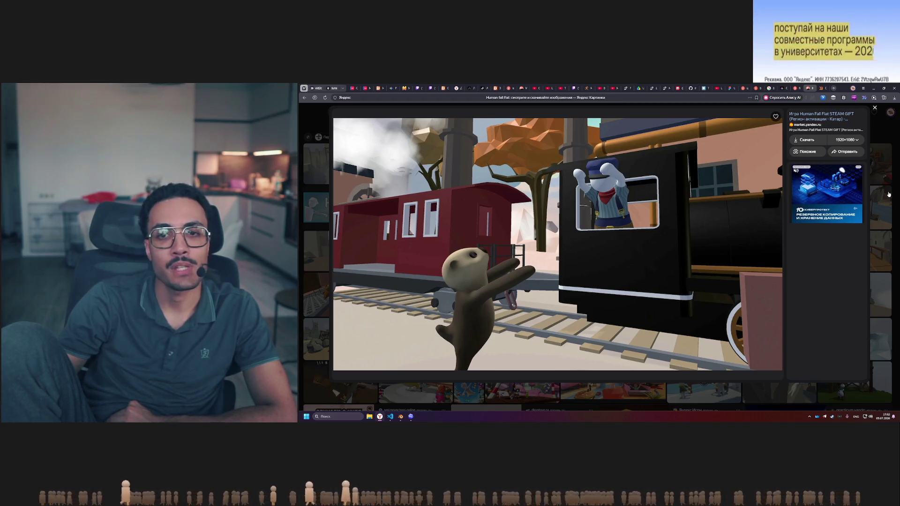
click(888, 194)
click(441, 341)
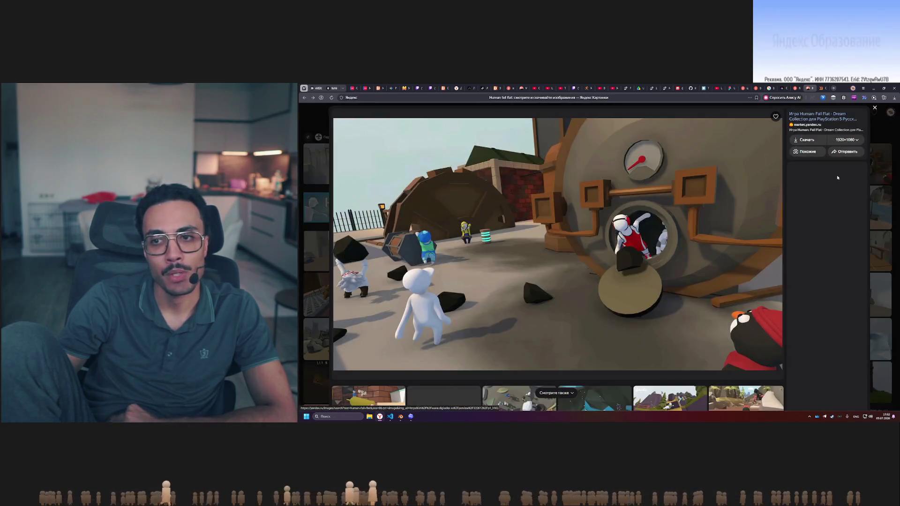
click(890, 186)
Scroll further and view the white castle, Vikings and green golf windmill screenshots
scroll(518, 266, down, 5)
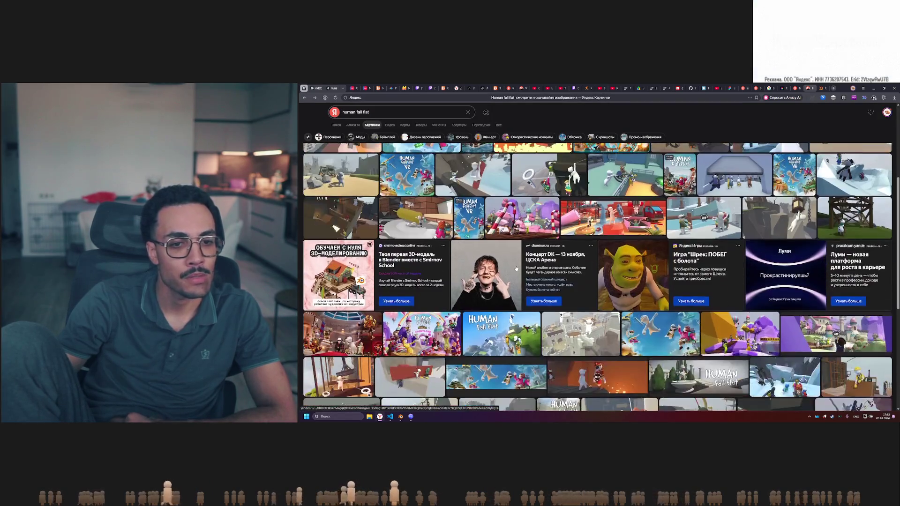
click(582, 217)
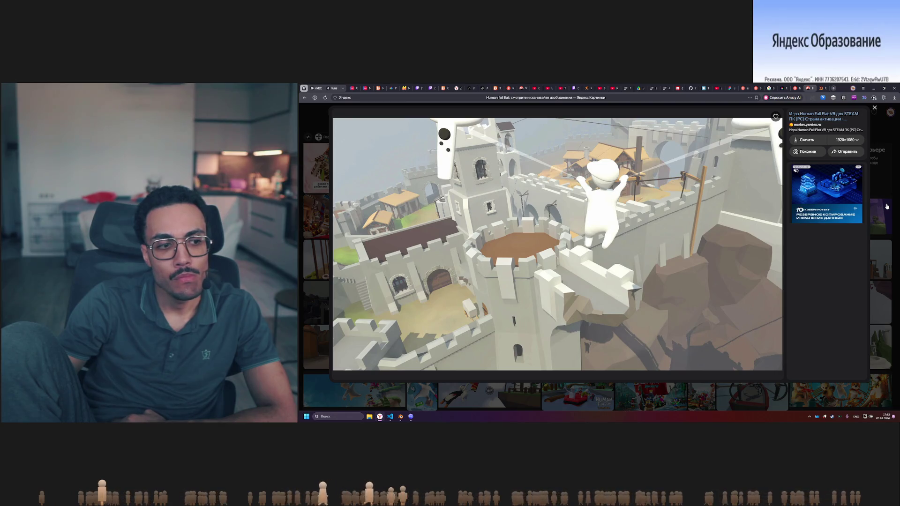
click(887, 206)
scroll(822, 258, down, 3)
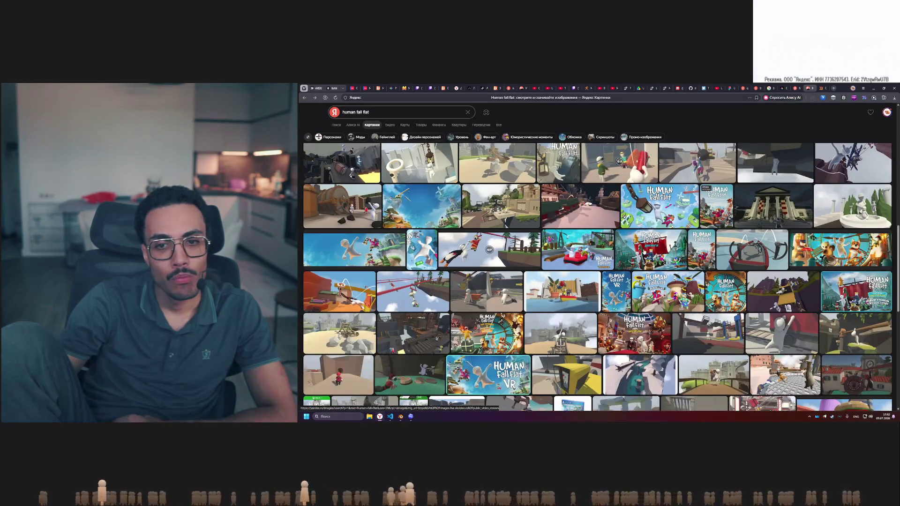
click(821, 258)
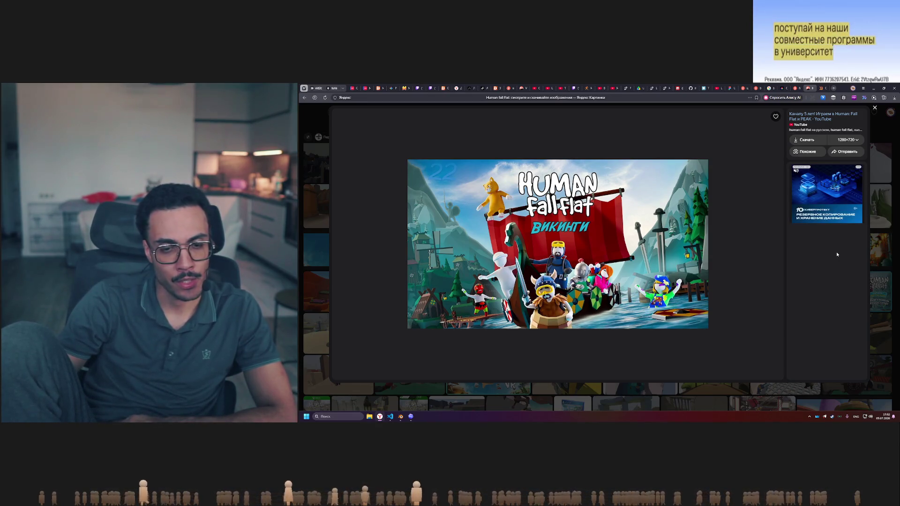
click(863, 225)
scroll(582, 304, down, 3)
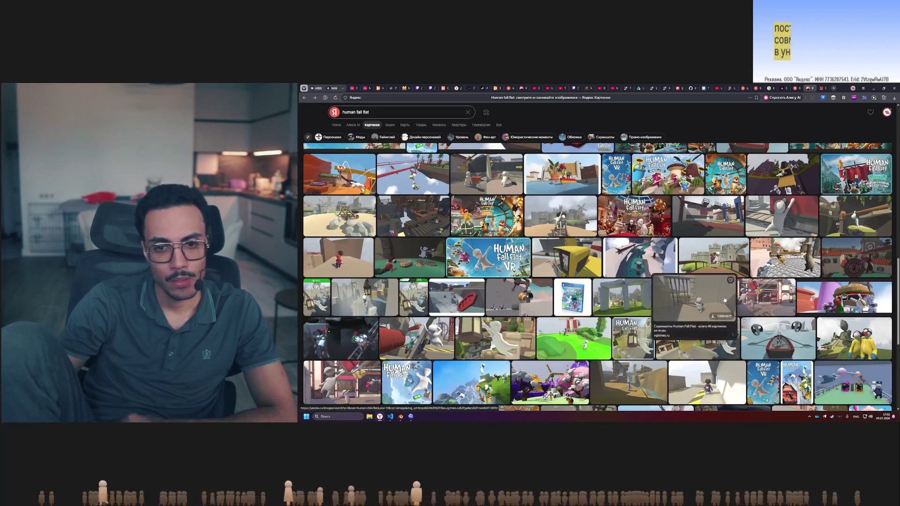
scroll(583, 314, down, 2)
click(588, 300)
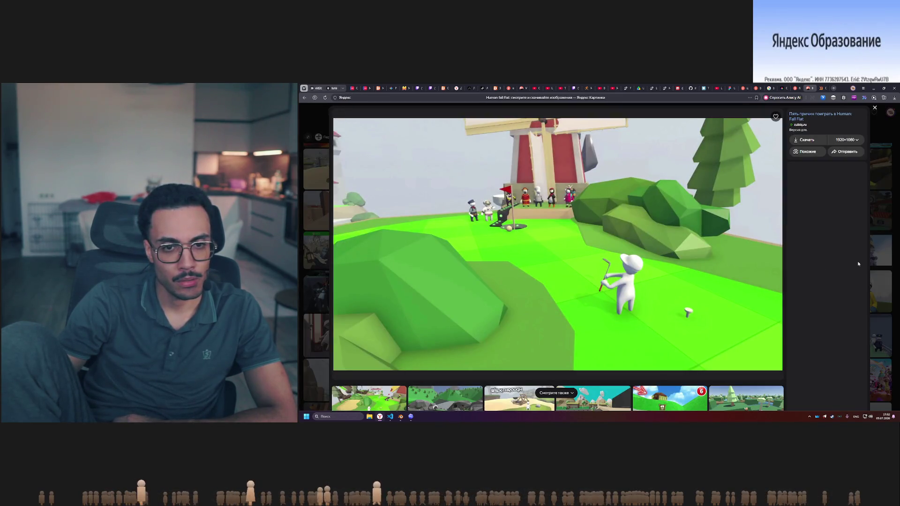
click(874, 238)
scroll(620, 313, down, 3)
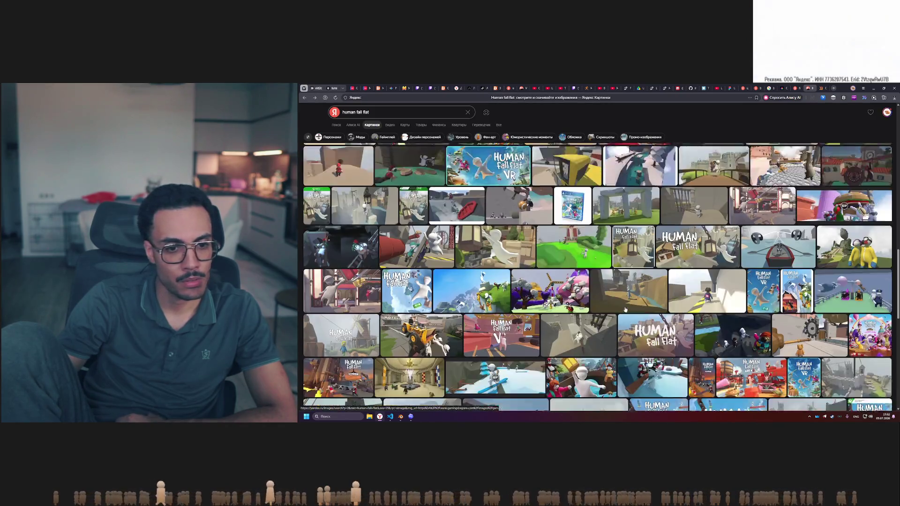
scroll(620, 312, down, 10)
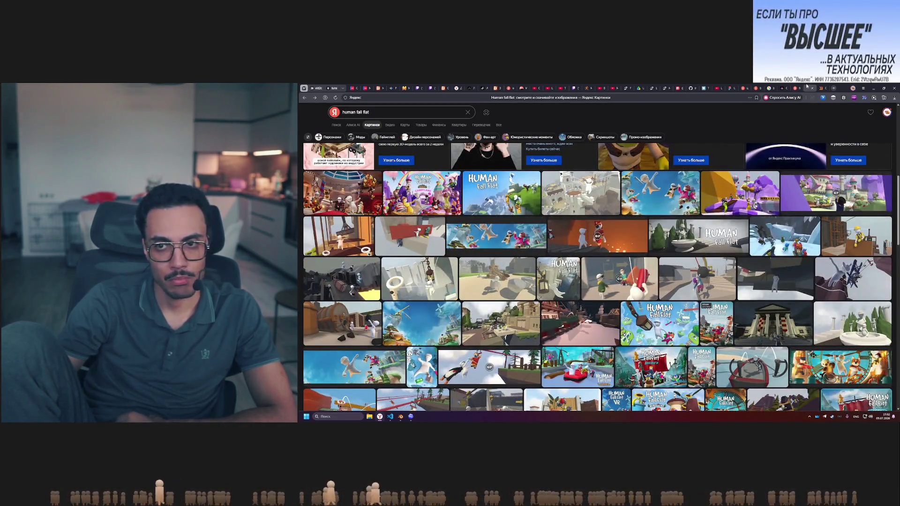
Move through the D3 tab to the fall guys search tab and select its query
click(807, 87)
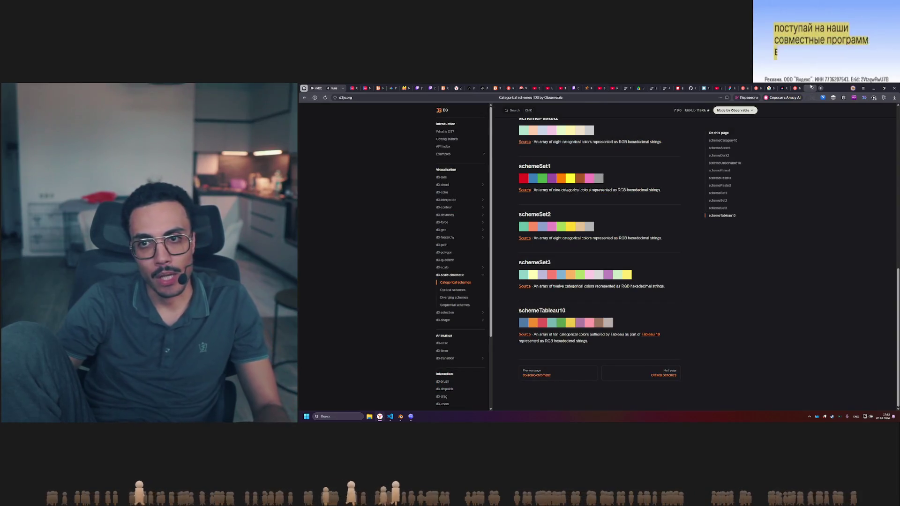
click(818, 87)
click(397, 109)
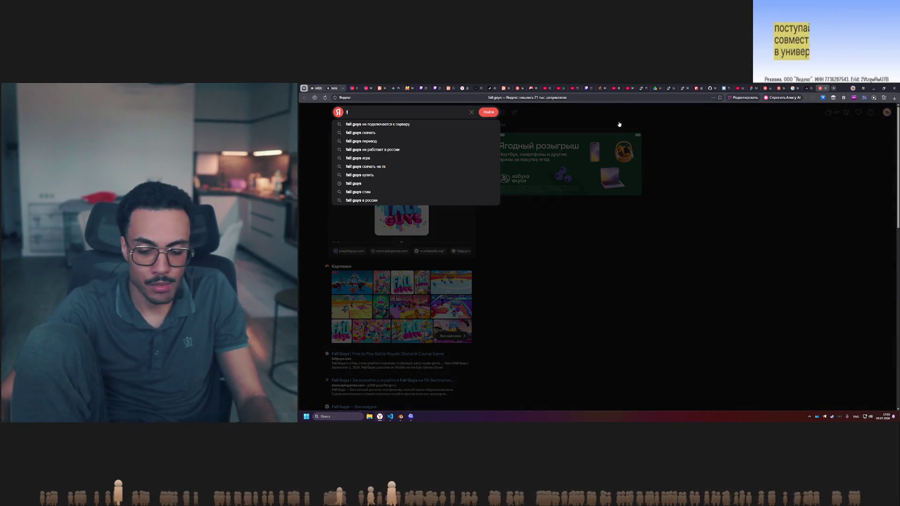
Search images for 'team fortress 2' and open the team group picture full size
text(team fort)
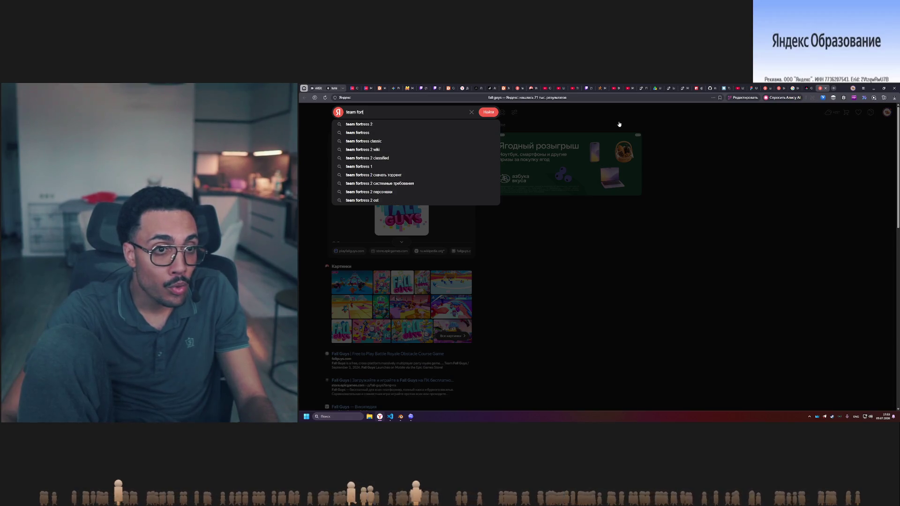
text(ress 2)
key(Return)
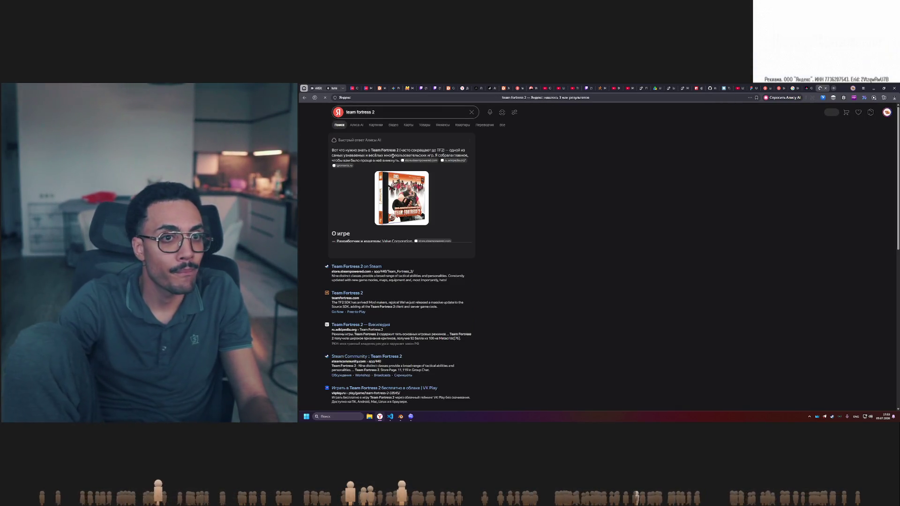
click(375, 127)
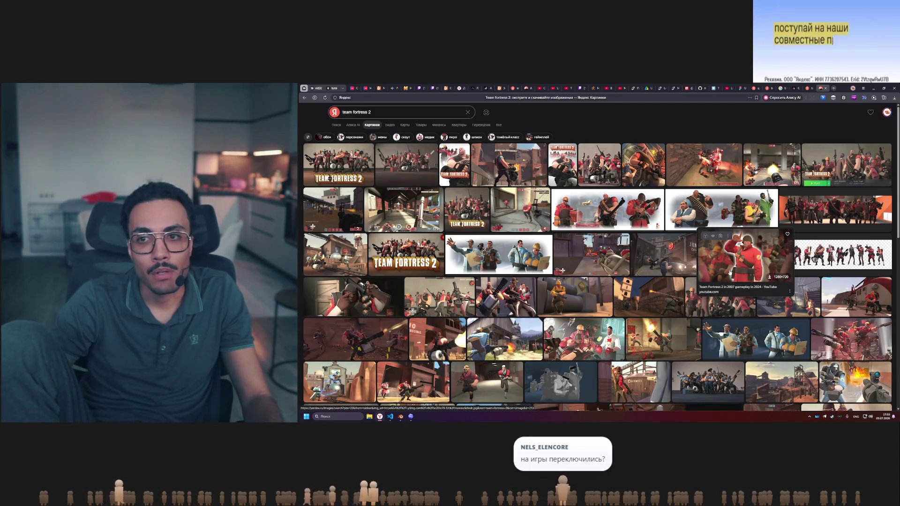
click(875, 161)
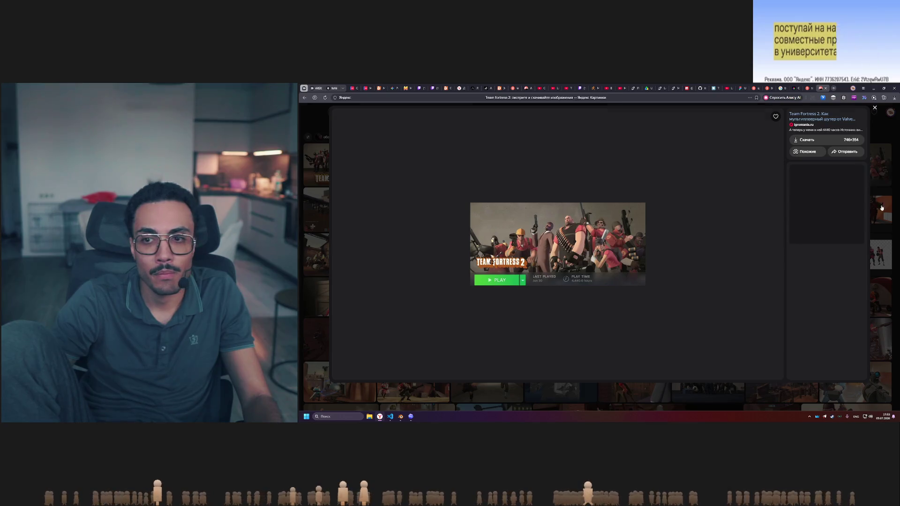
click(859, 210)
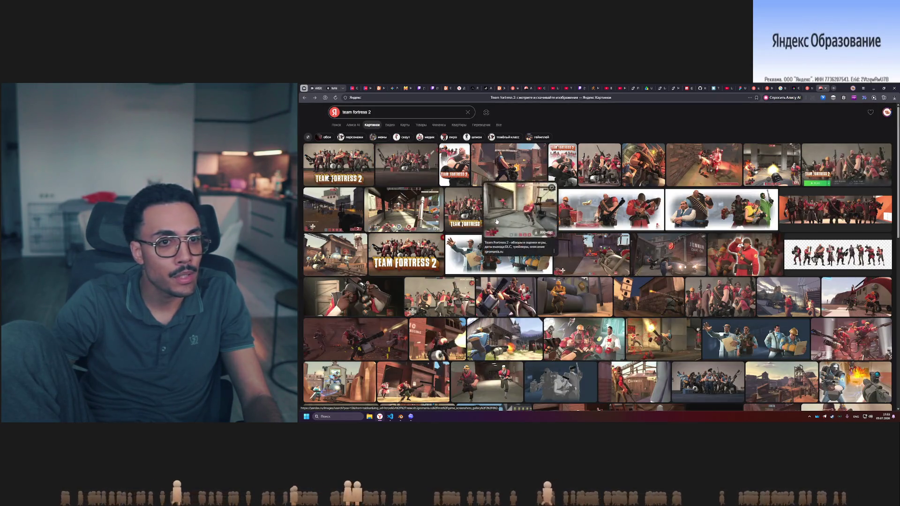
click(394, 162)
Save the Team Fortress 2 group image to the computer via Save image as
right_click(542, 199)
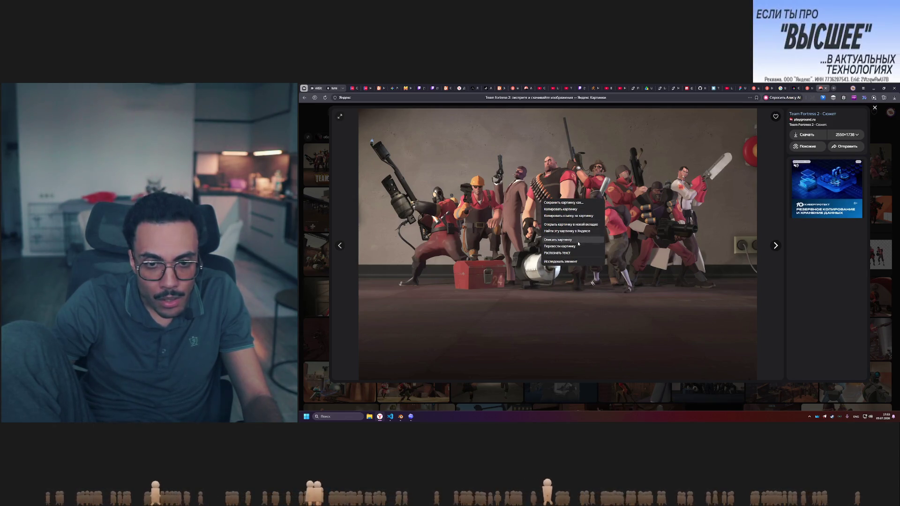
click(565, 203)
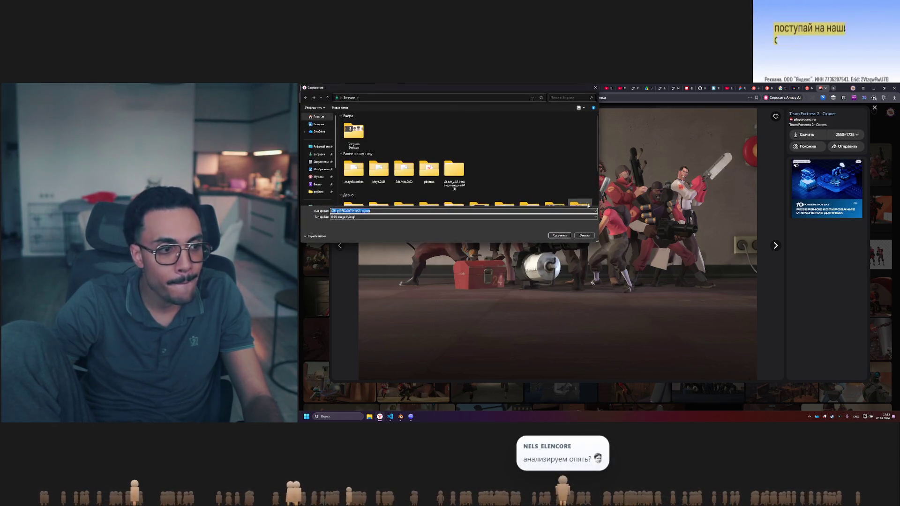
click(565, 236)
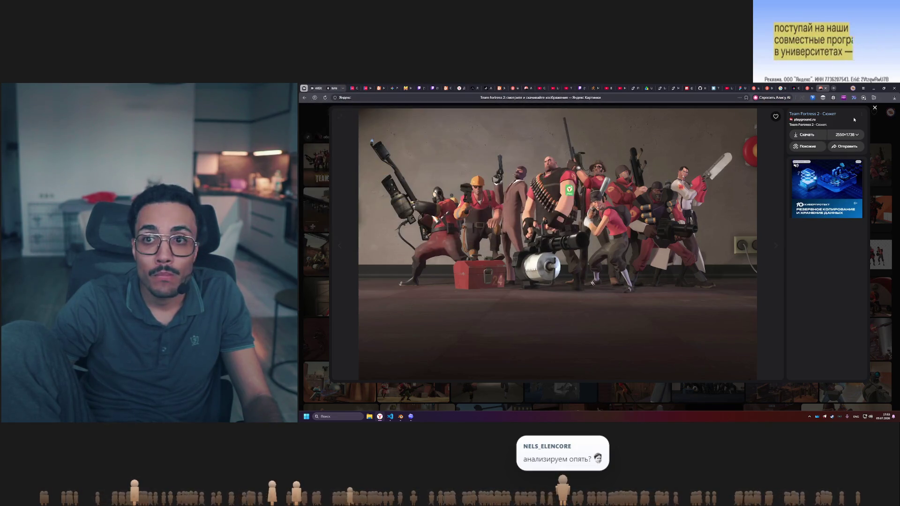
click(793, 87)
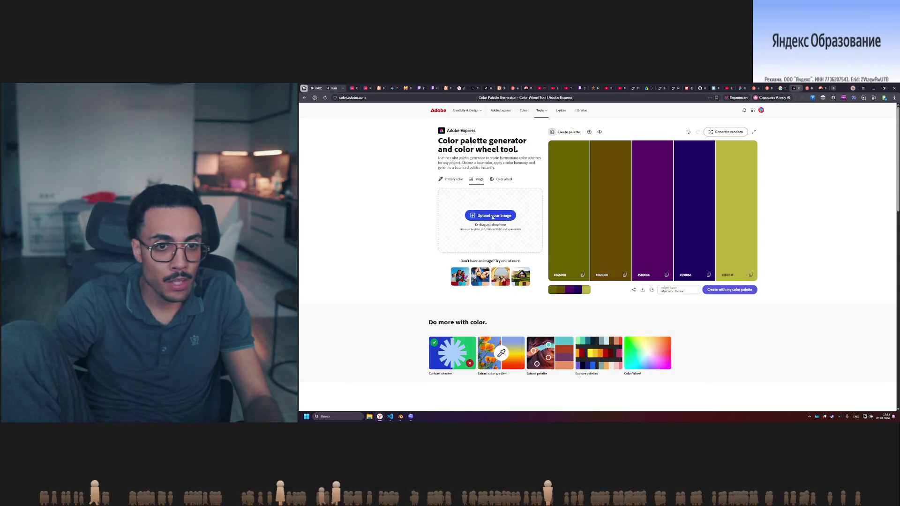
Upload the saved Team Fortress 2 image to extract a palette, checking the Color mood options
click(492, 217)
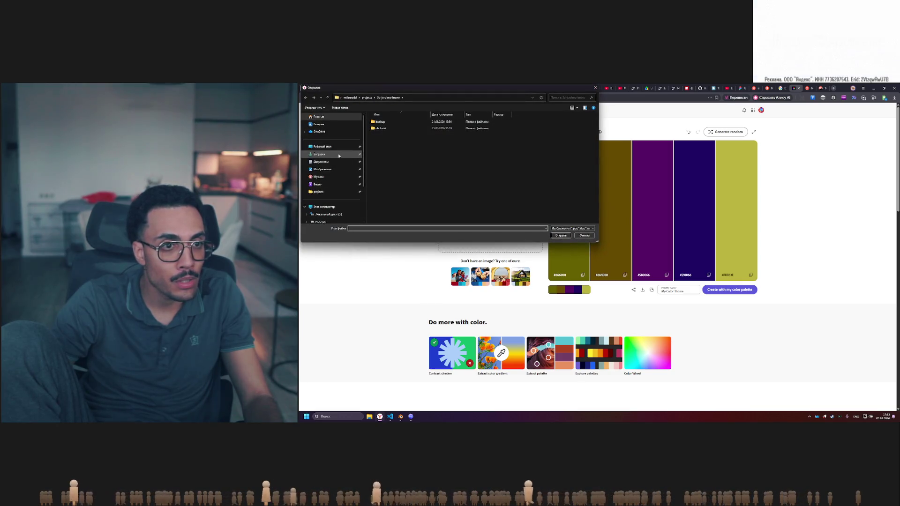
double_click(381, 127)
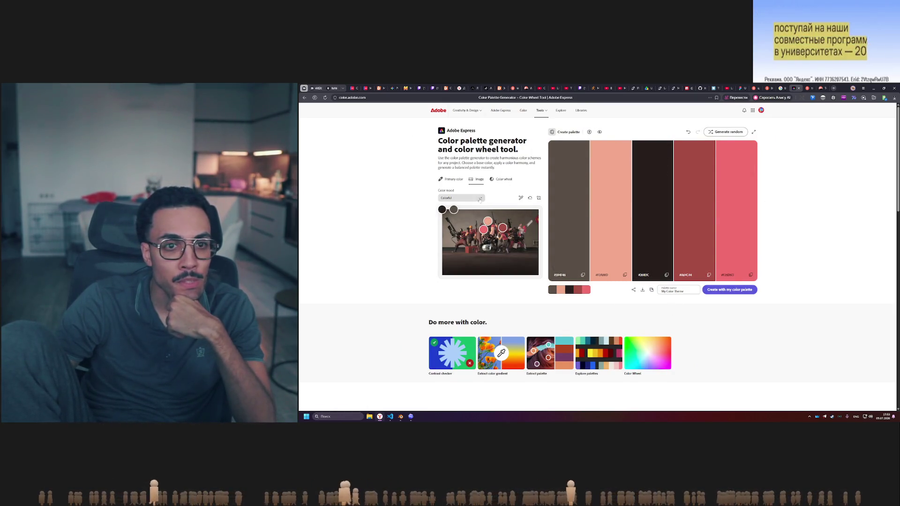
click(476, 200)
click(477, 200)
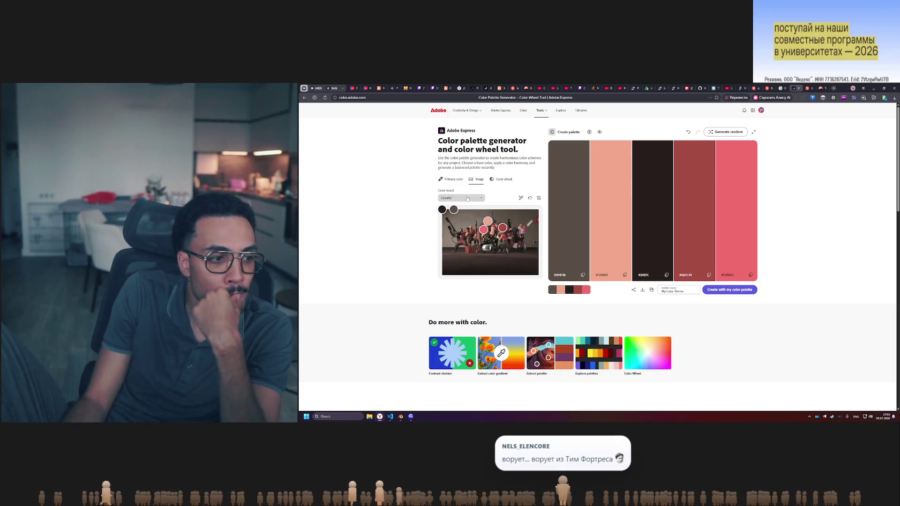
Add five extracted colours, including #332C27, #6C473A, #50423D and #252726, for ten total
click(520, 198)
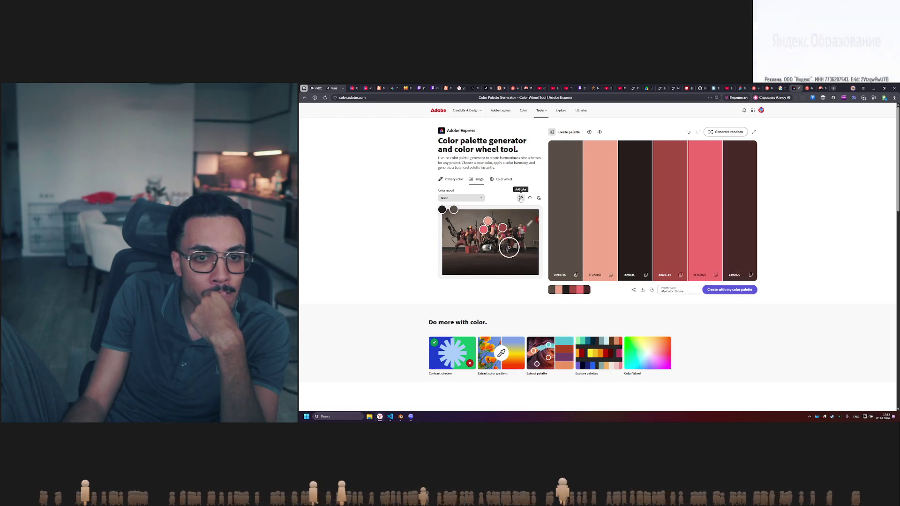
click(520, 198)
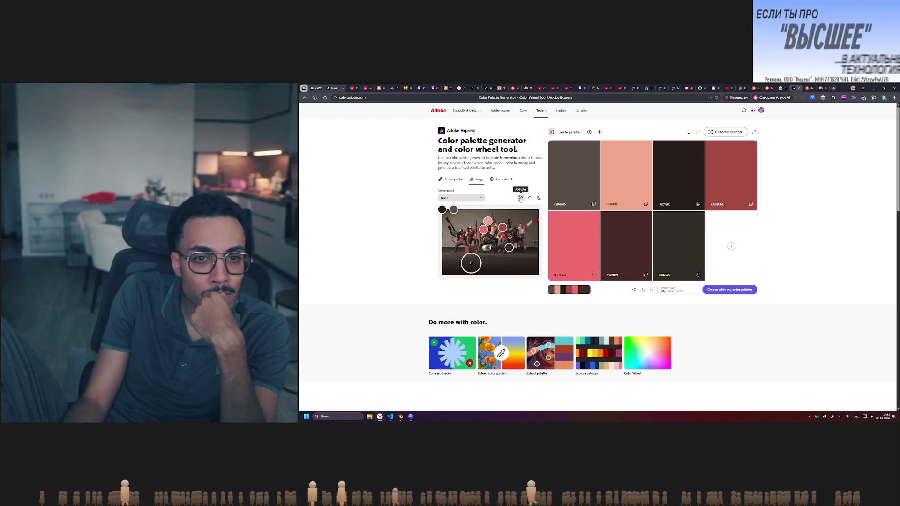
click(521, 198)
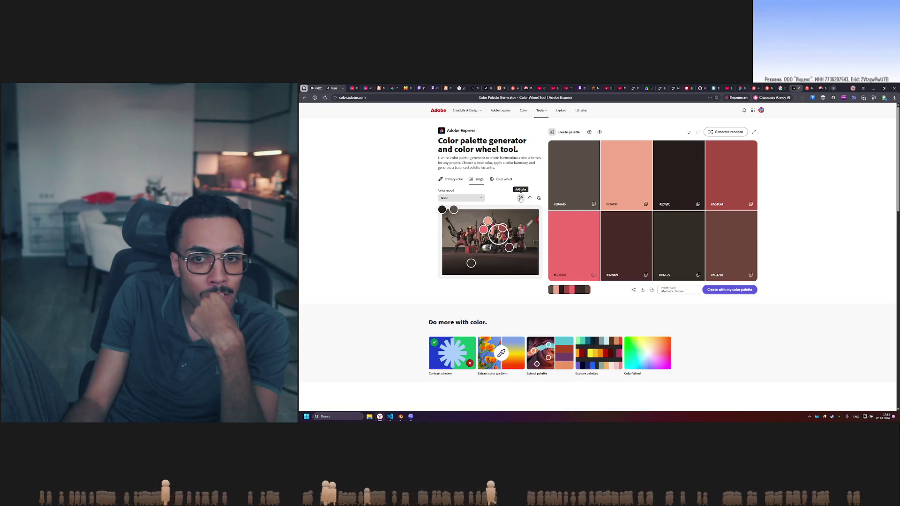
click(520, 199)
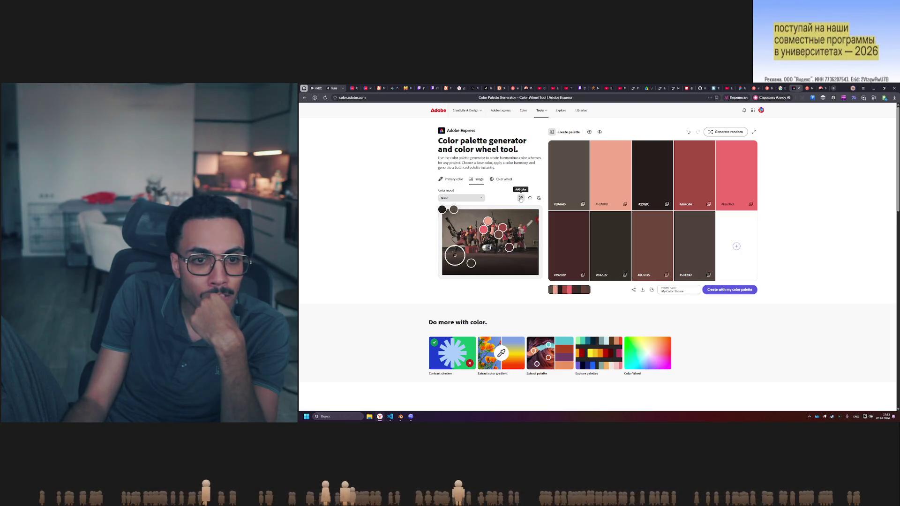
click(520, 198)
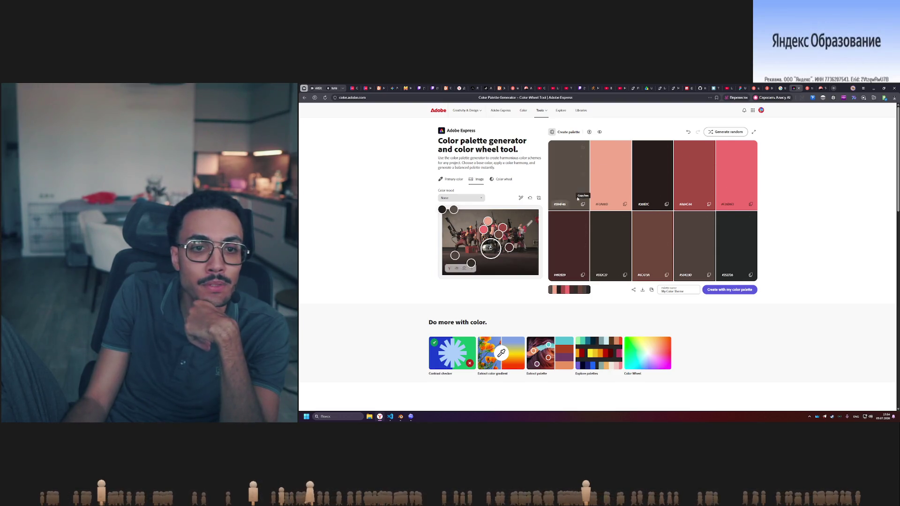
click(810, 88)
click(820, 88)
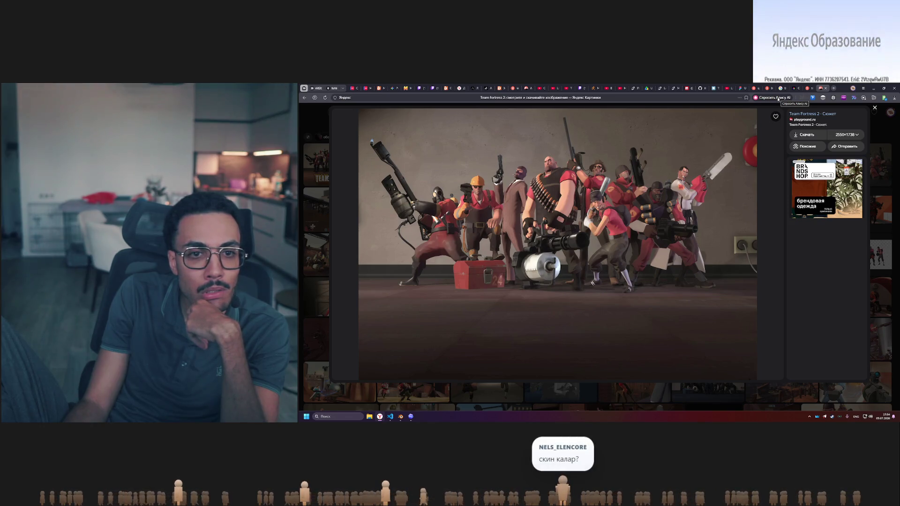
Compare the Team Fortress 2 search results, the colour palette generator and the 'blender shader use uv2' results
click(795, 88)
click(806, 88)
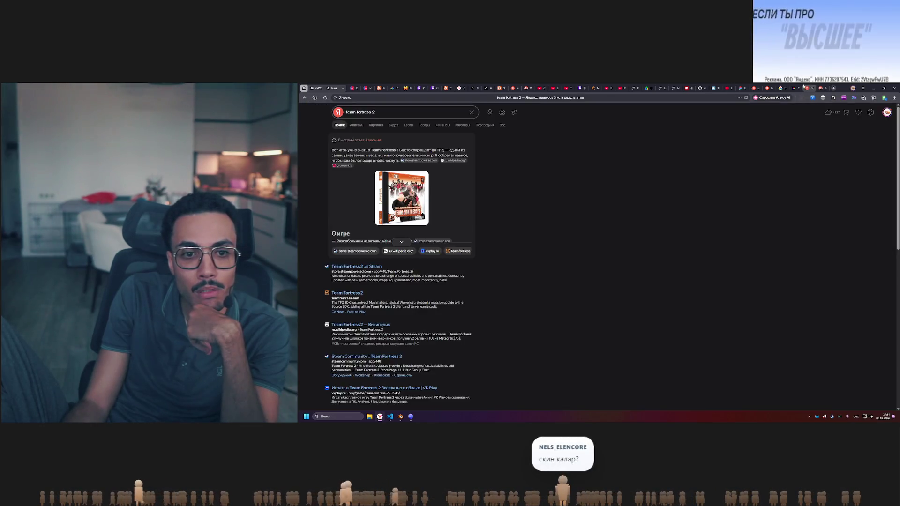
click(794, 87)
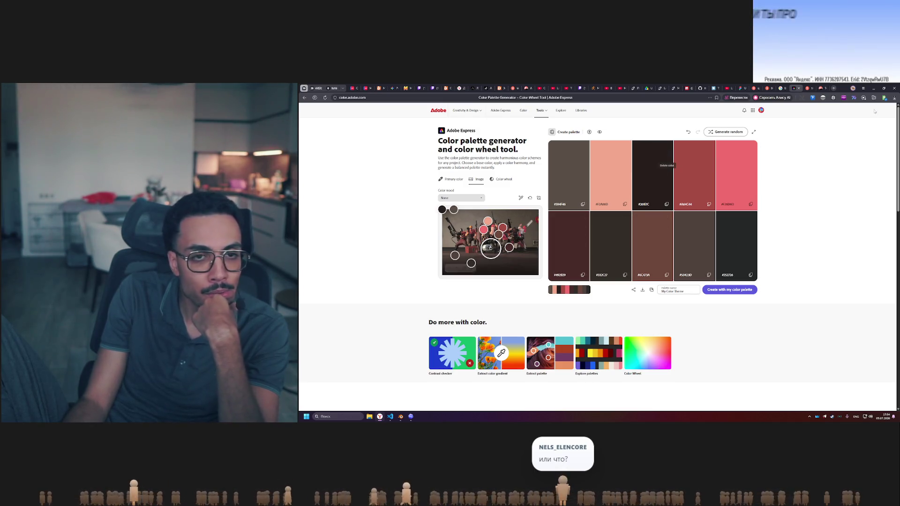
click(782, 87)
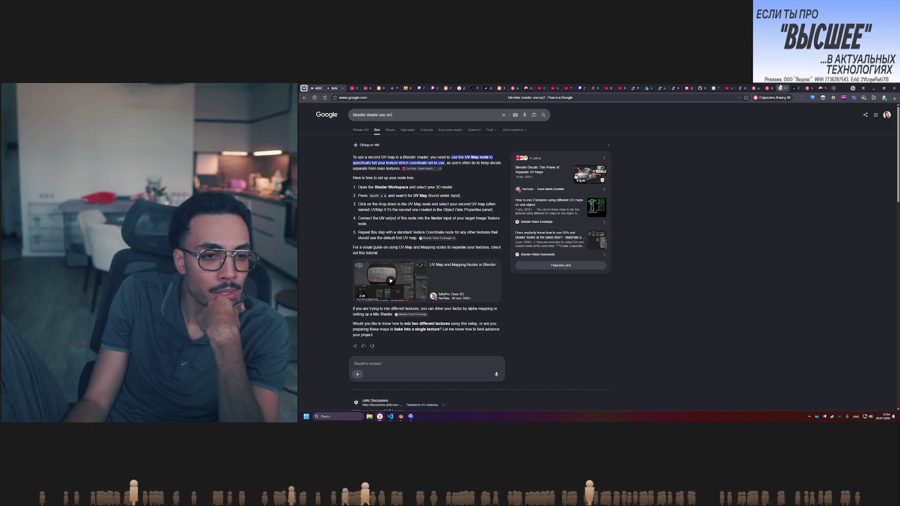
click(796, 87)
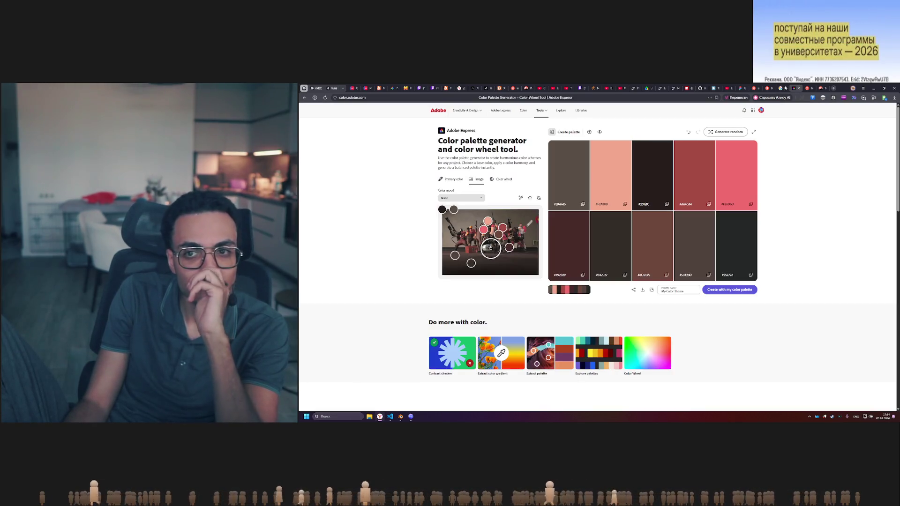
View the Team Fortress 2 group image, then go back to its search results
mouse_move(780, 88)
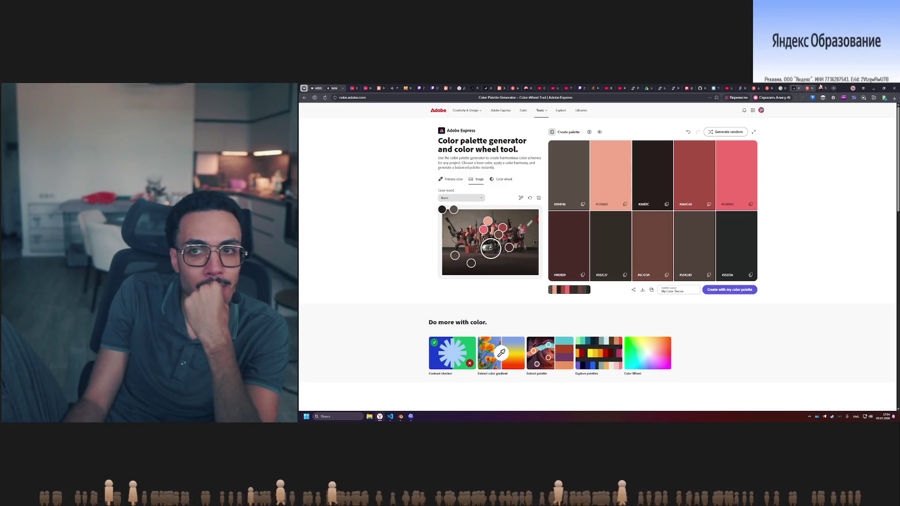
mouse_move(821, 88)
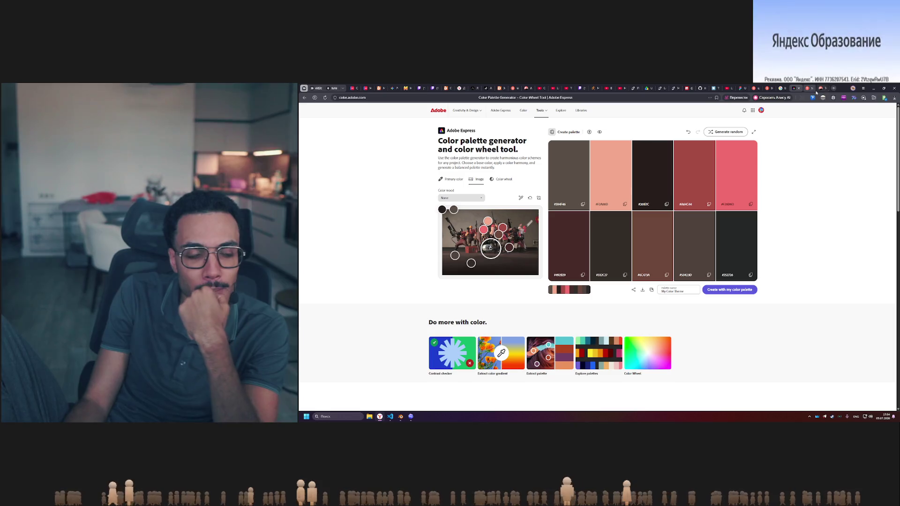
click(820, 88)
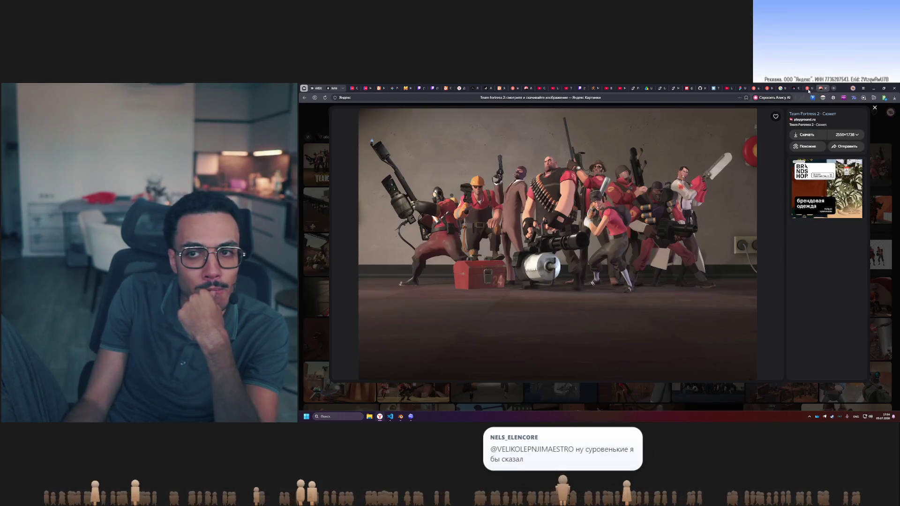
click(814, 88)
click(820, 88)
click(808, 88)
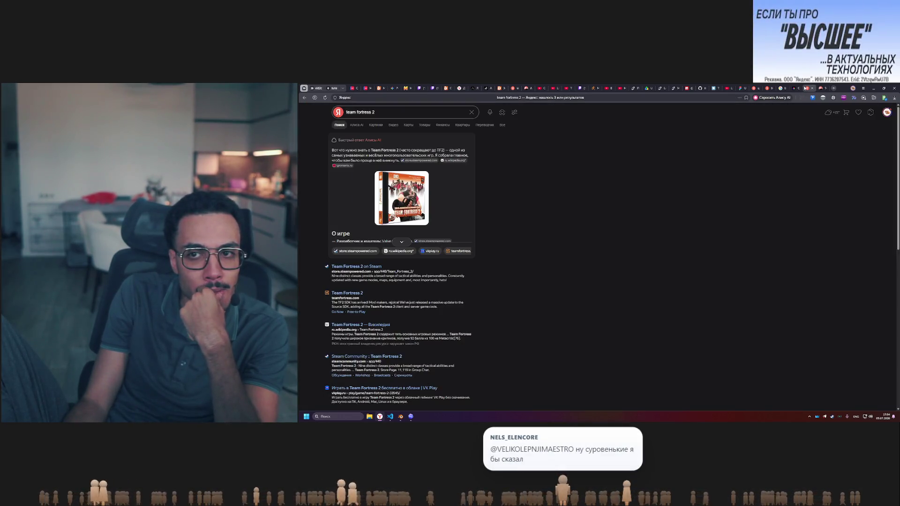
Glance at Blender, then return to the palette generator and the Figma palette texture file
click(875, 88)
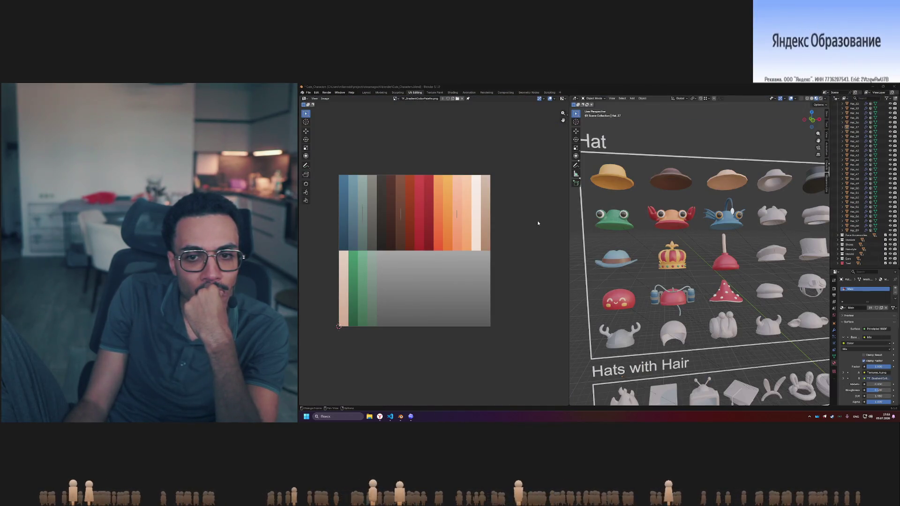
click(380, 416)
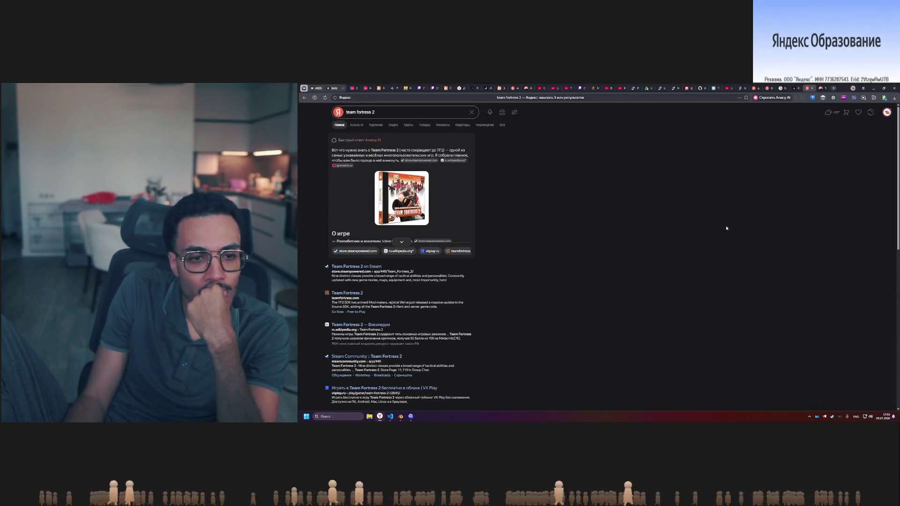
click(795, 88)
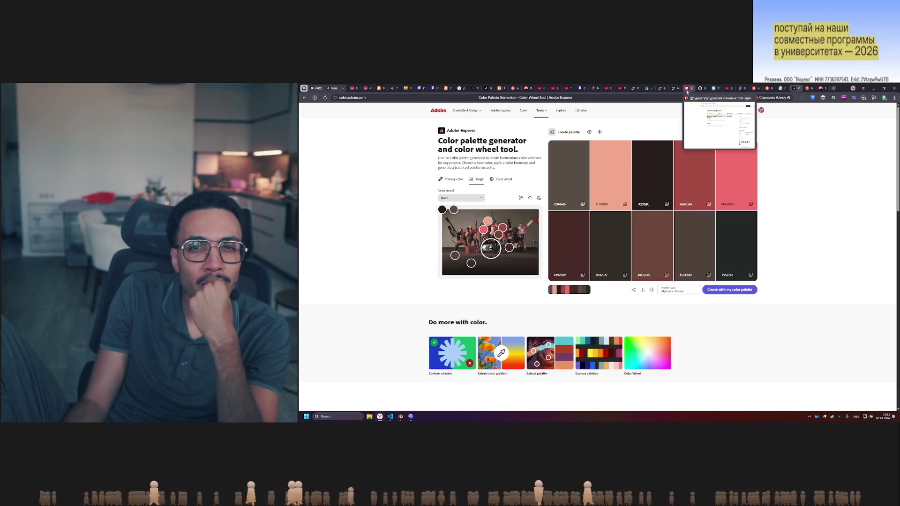
click(741, 88)
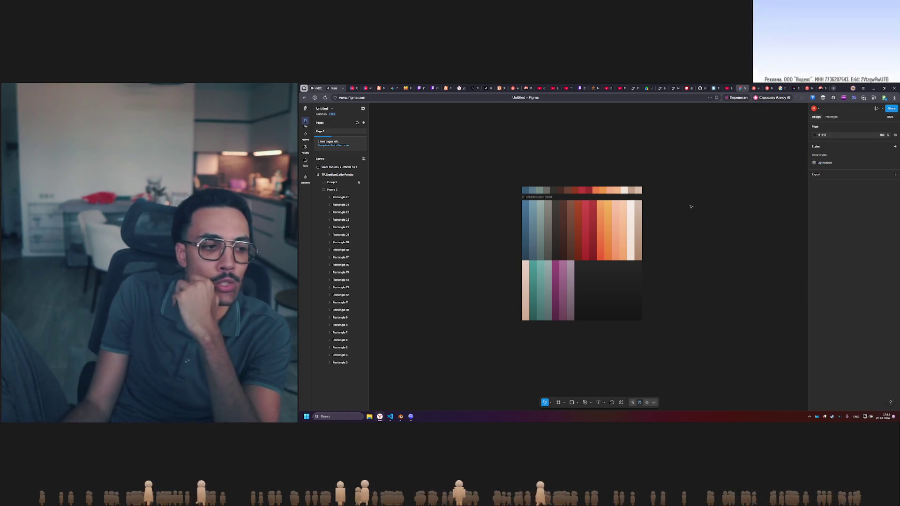
Orbit around Blender's hat grid and open the bright saved hat-grid render from Telegram full-screen
key(alt+Tab)
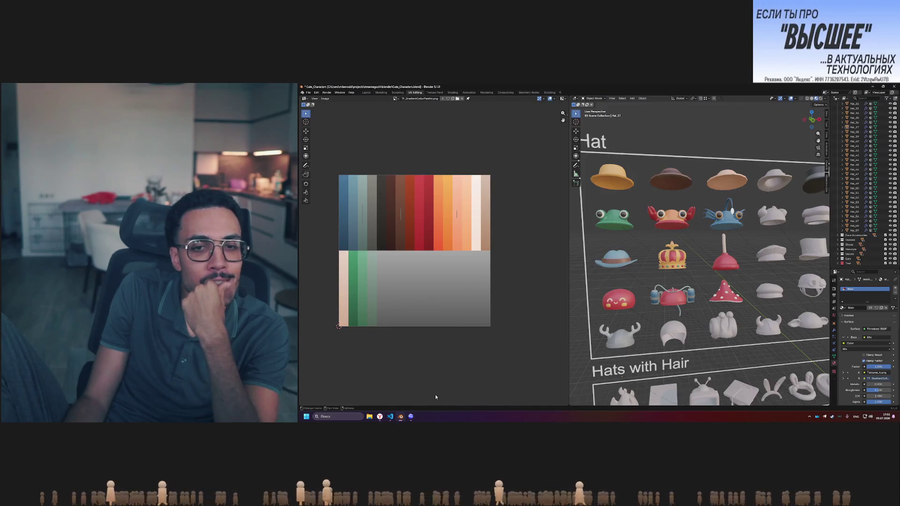
mouse_move(755, 263)
middle_down()
mouse_move(713, 258)
mouse_move(722, 268)
middle_up()
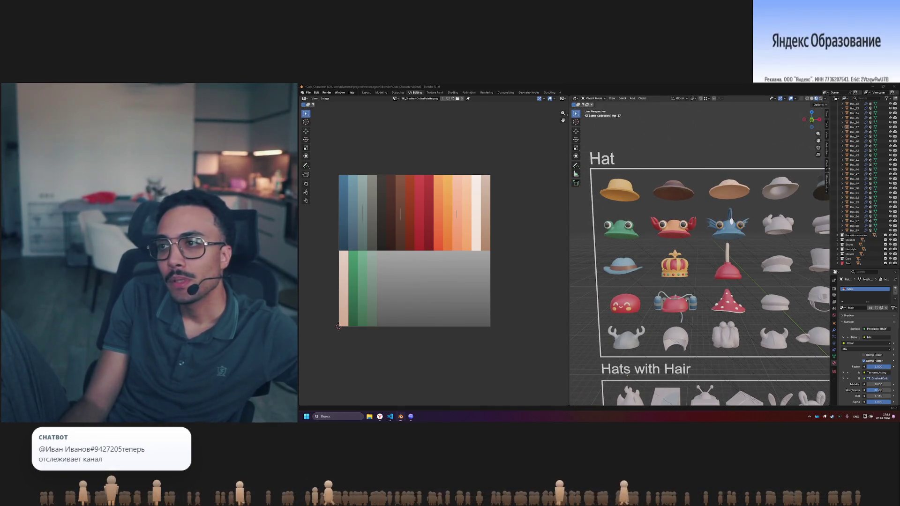
click(525, 262)
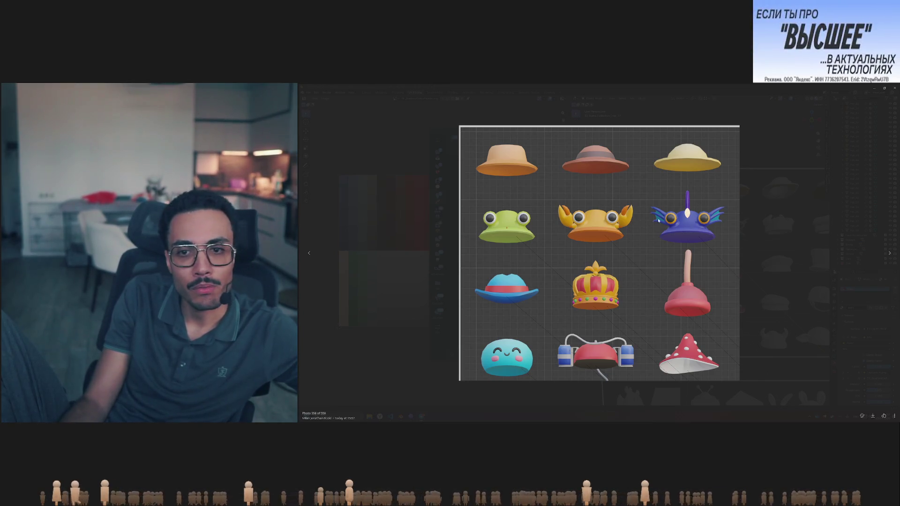
ctrl+scroll(658, 220, up, 1)
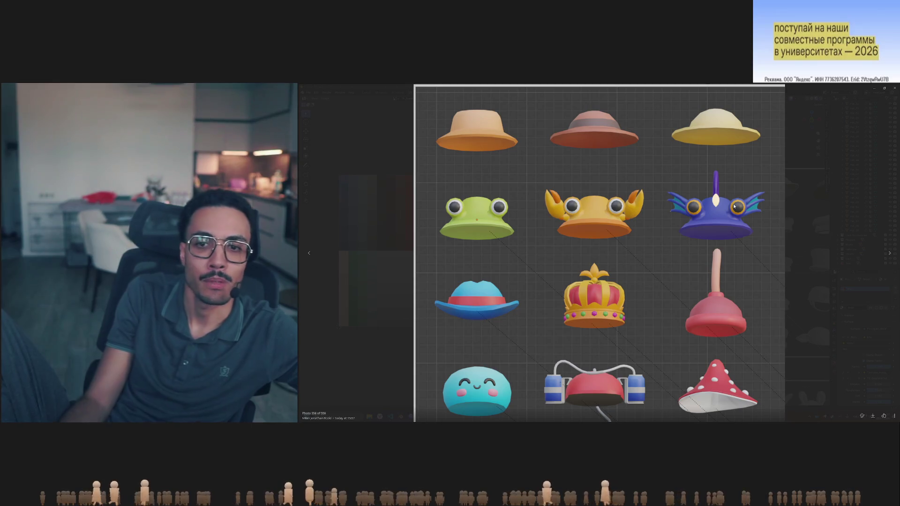
key(Right)
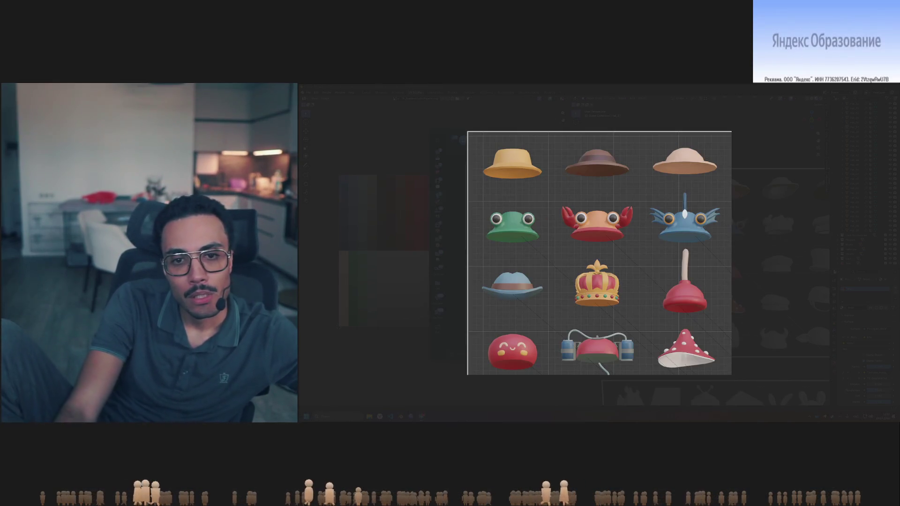
key(Left)
key(Right)
key(Left)
key(Right)
key(Left)
key(Right)
key(Left)
key(Right)
key(Left)
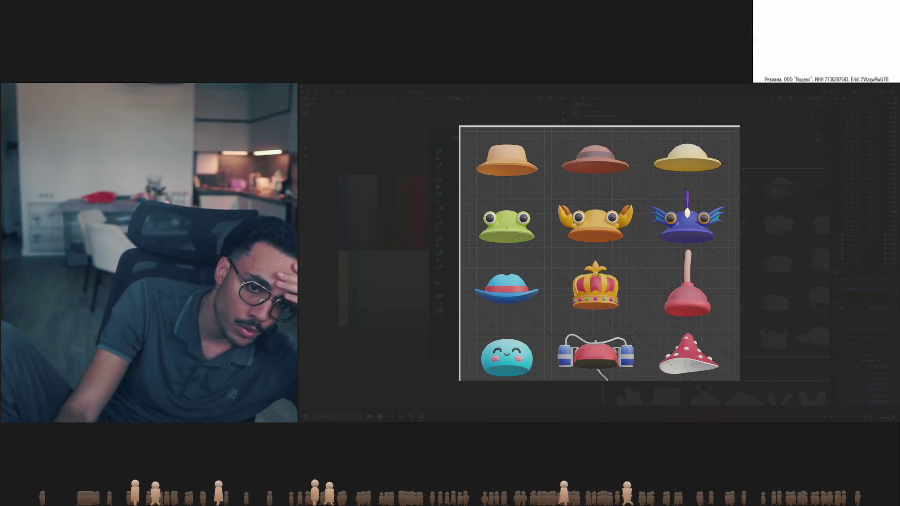
key(Right)
key(Left)
key(Right)
key(Left)
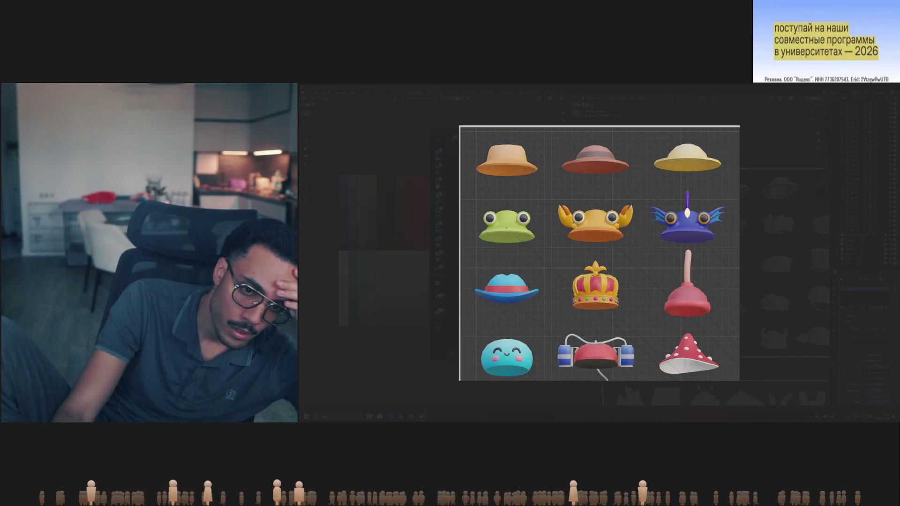
key(Right)
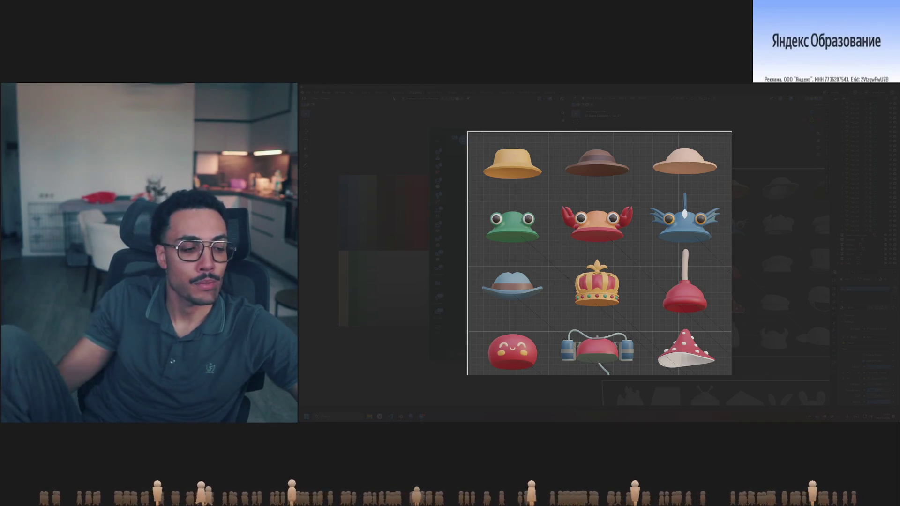
Close the full-screen render, returning to both hat-grid renders in Telegram Saved Messages
mouse_move(823, 265)
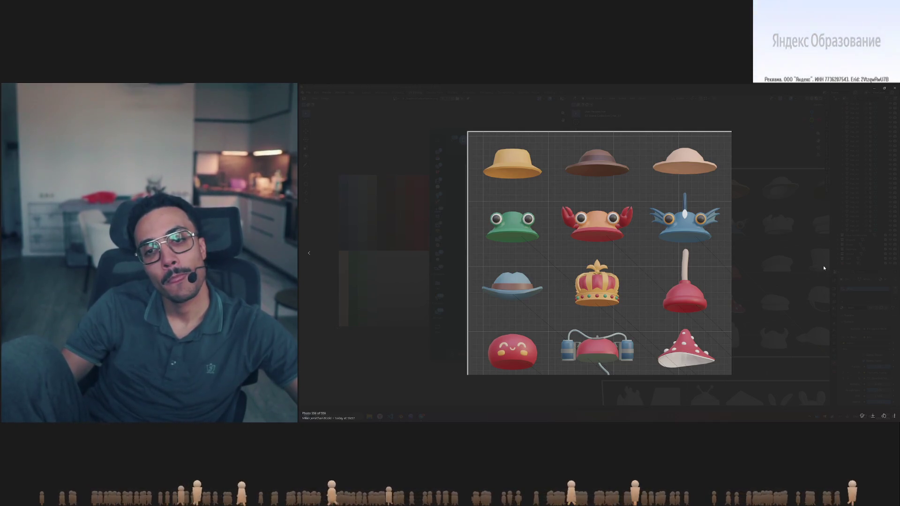
click(764, 255)
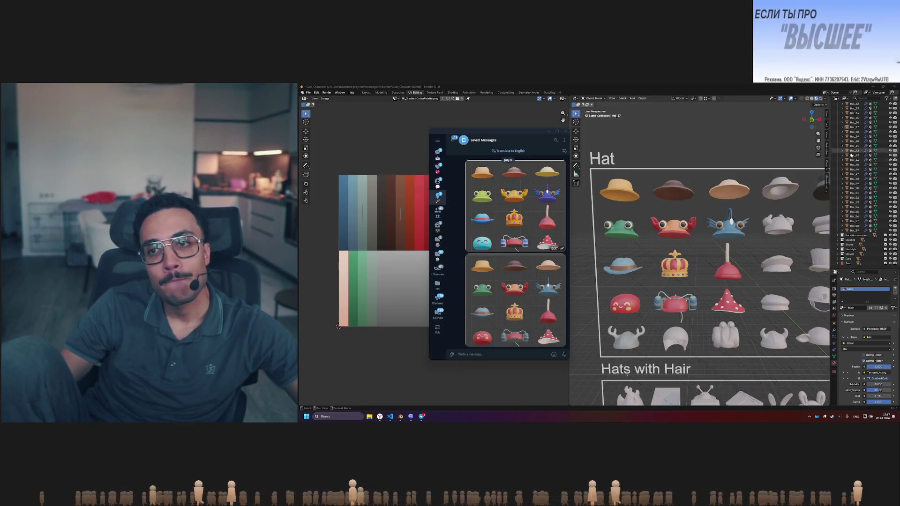
Scroll the outliner to the top and reopen the upper coloured hat-grid render full-size
scroll(851, 157, up, 10)
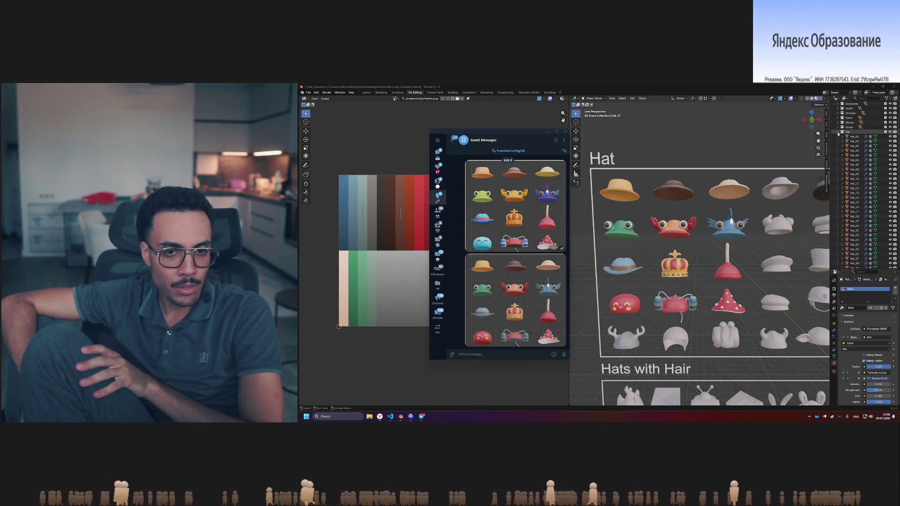
click(556, 196)
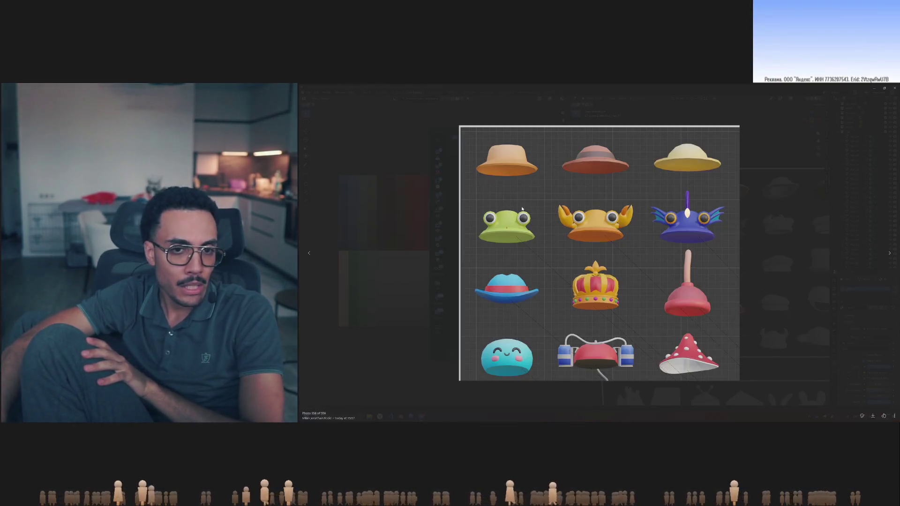
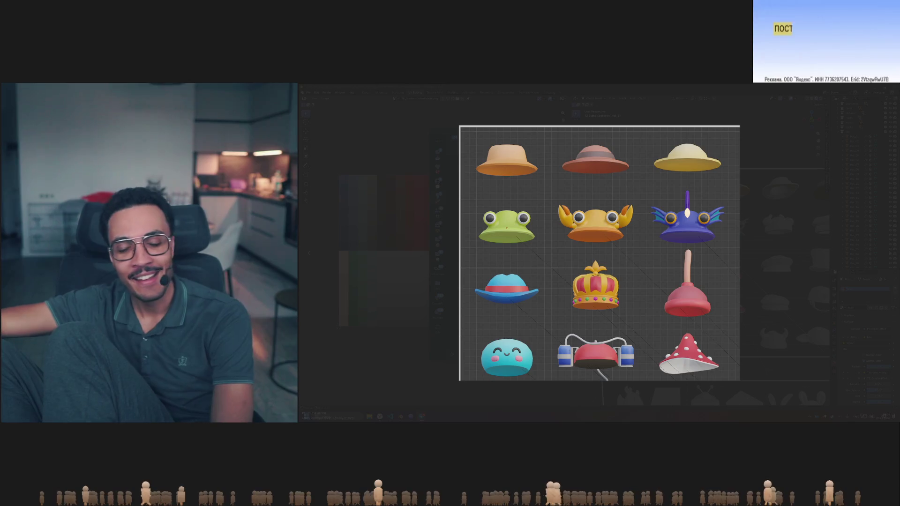
Close the Telegram hat-grid reference images and return to the Blender hat collection
mouse_move(736, 258)
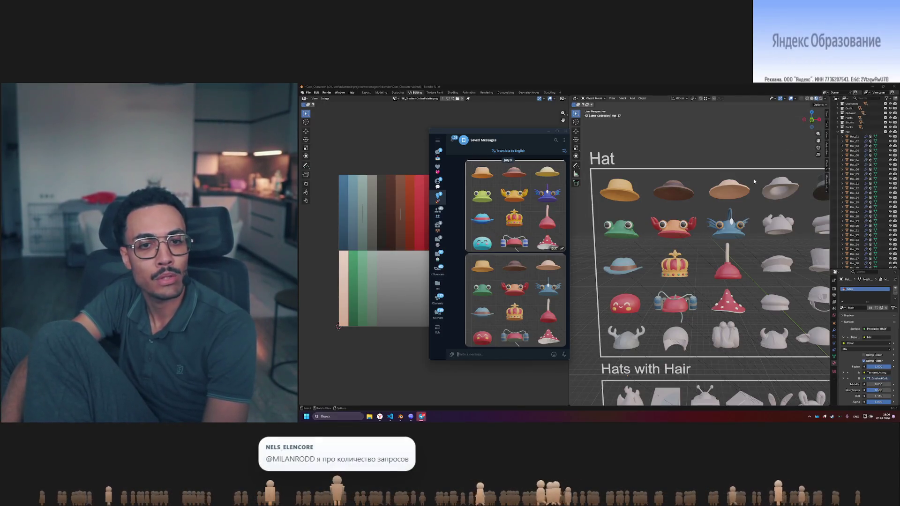
click(883, 367)
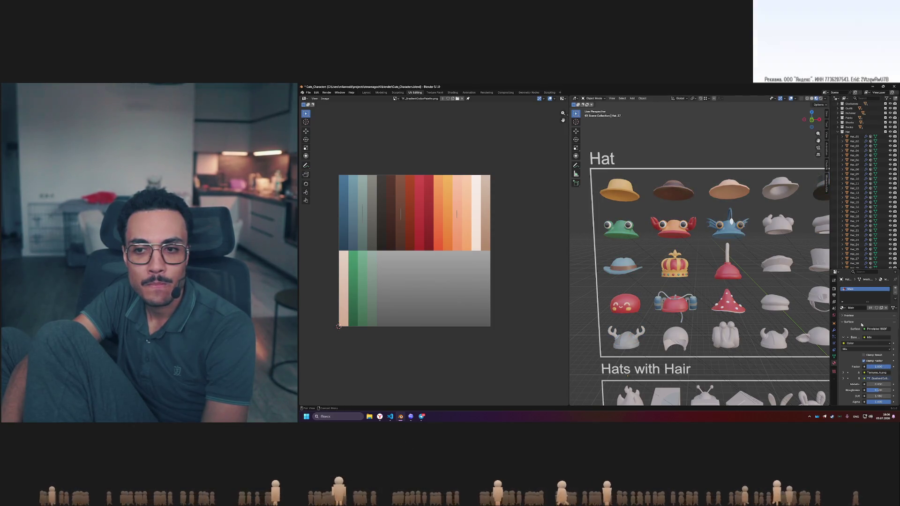
Assign the Color material to the hat, set Mix Factor to about 0.23, and select the crab hat
click(842, 308)
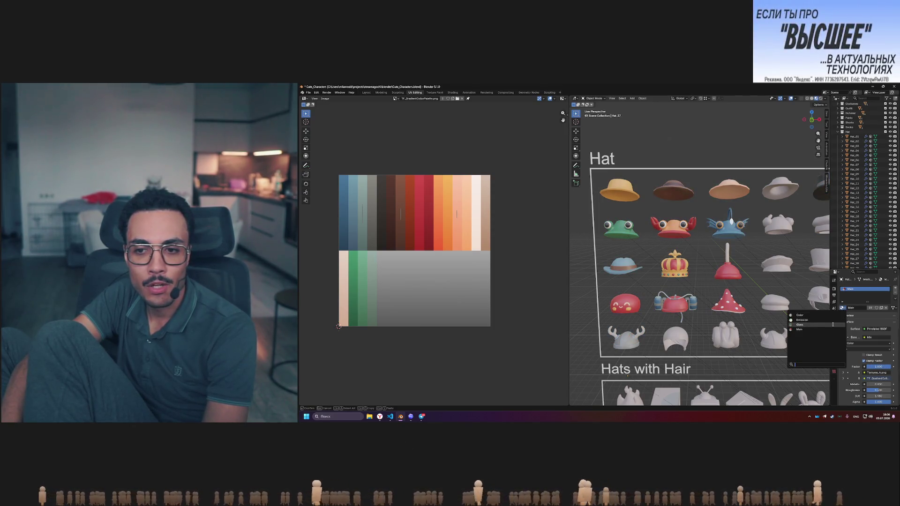
click(800, 316)
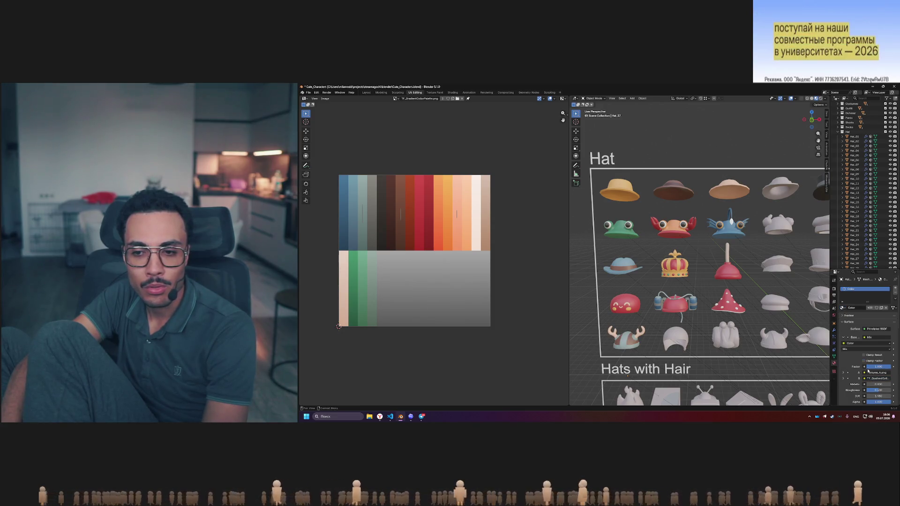
drag(878, 367, 859, 367)
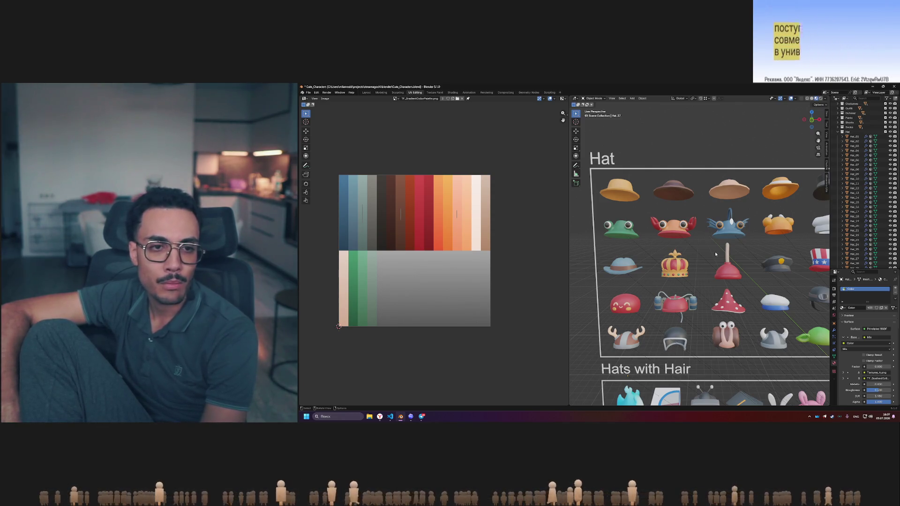
click(675, 233)
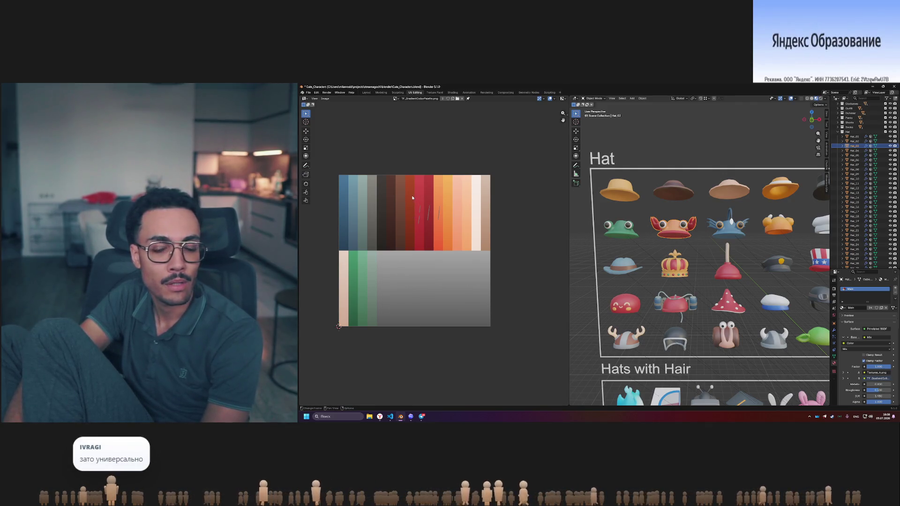
scroll(661, 235, up, 2)
scroll(638, 229, down, 2)
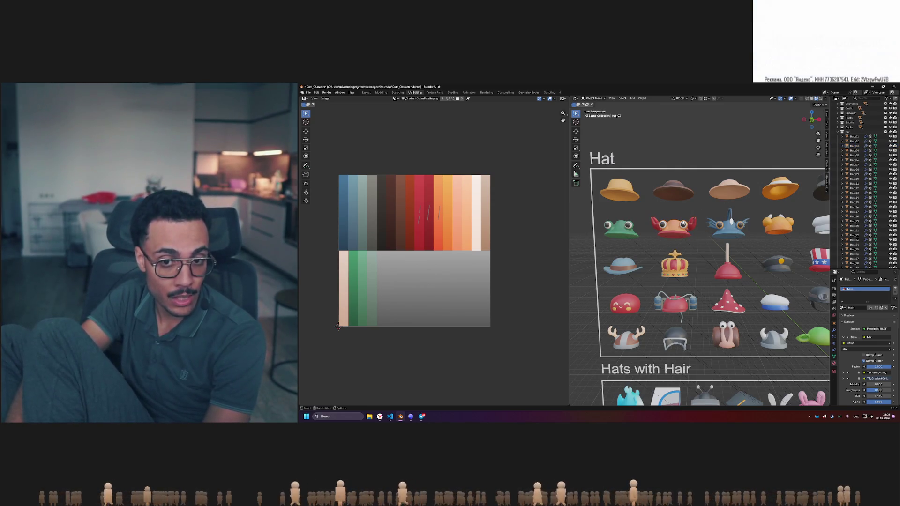
scroll(681, 245, up, 5)
scroll(681, 245, up, 3)
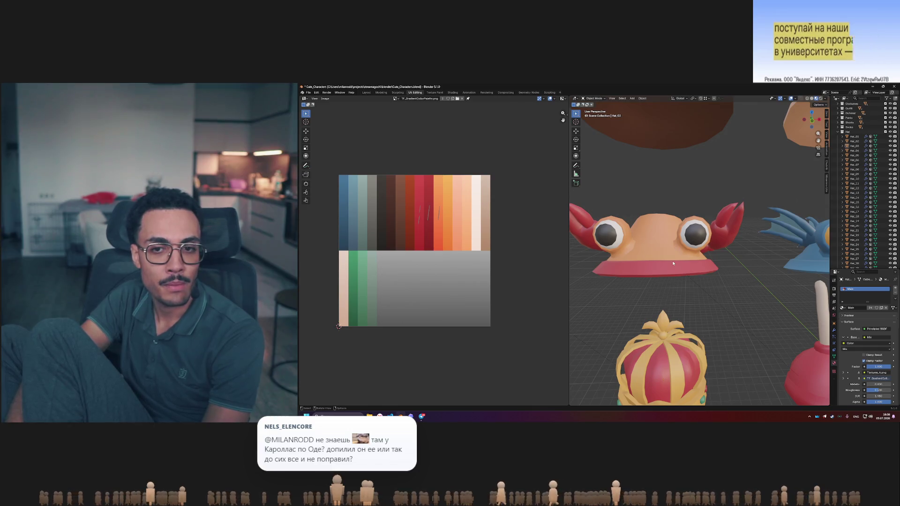
scroll(677, 262, down, 8)
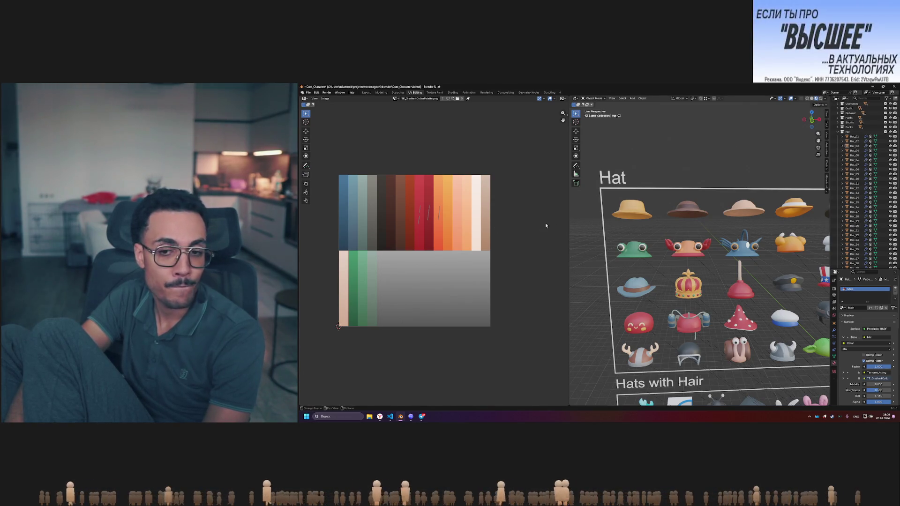
middle_drag(763, 314, 743, 302)
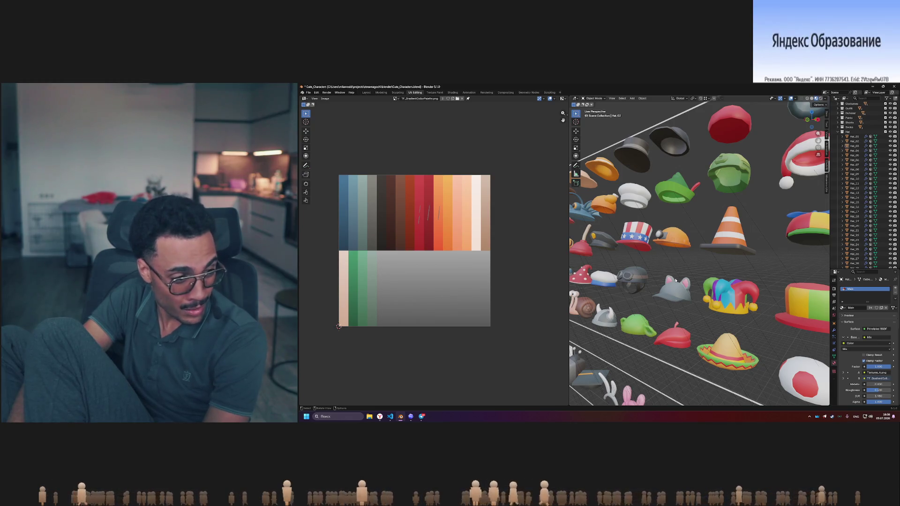
scroll(676, 280, down, 6)
scroll(675, 280, up, 3)
Bring the Body and Outwear shelves into view and save Cute_Characters.blend with Ctrl+S
middle_drag(676, 280, 644, 275)
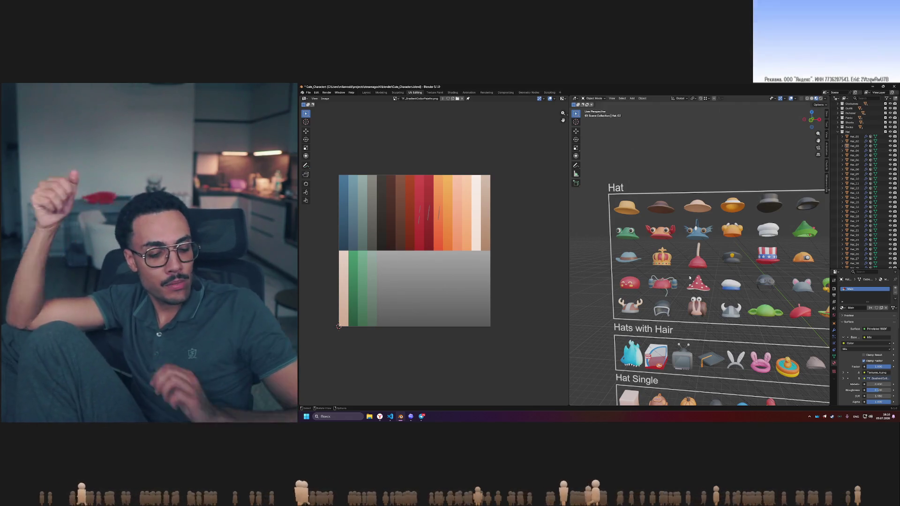
shift+scroll(691, 243, up, 5)
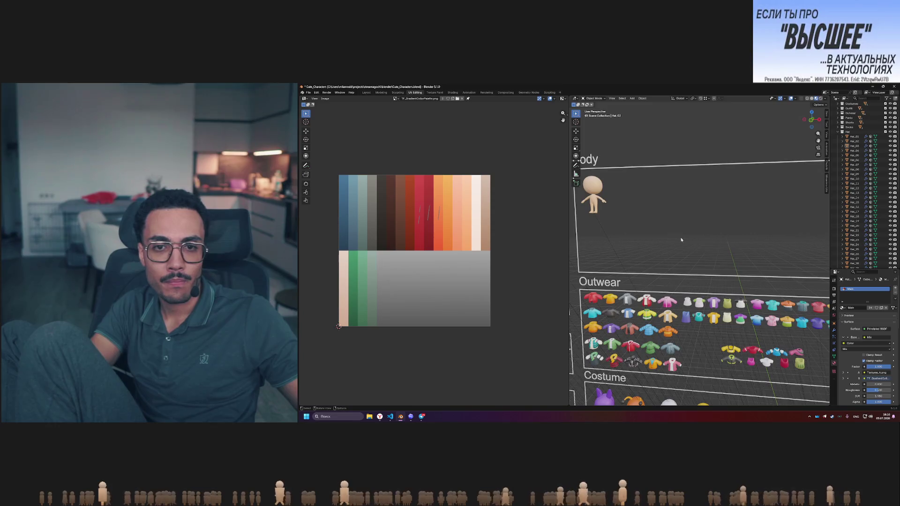
shift+scroll(681, 240, up, 3)
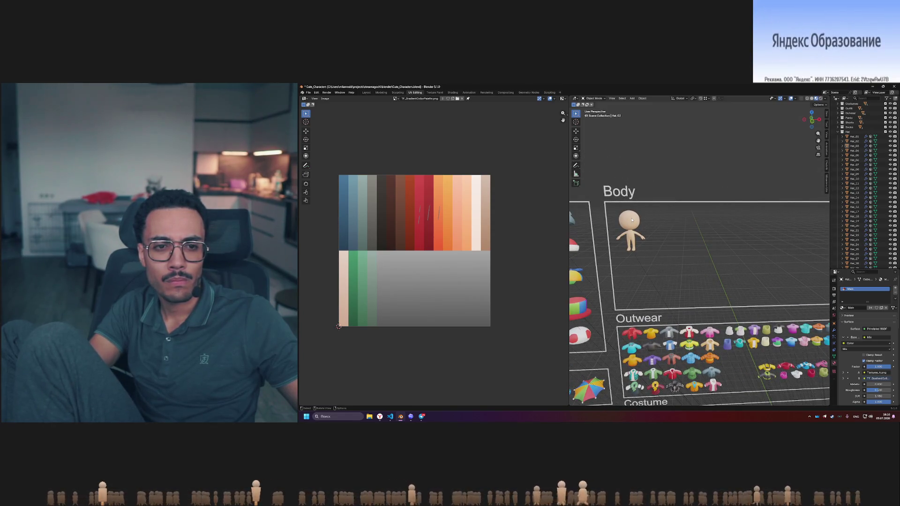
key(ctrl+s)
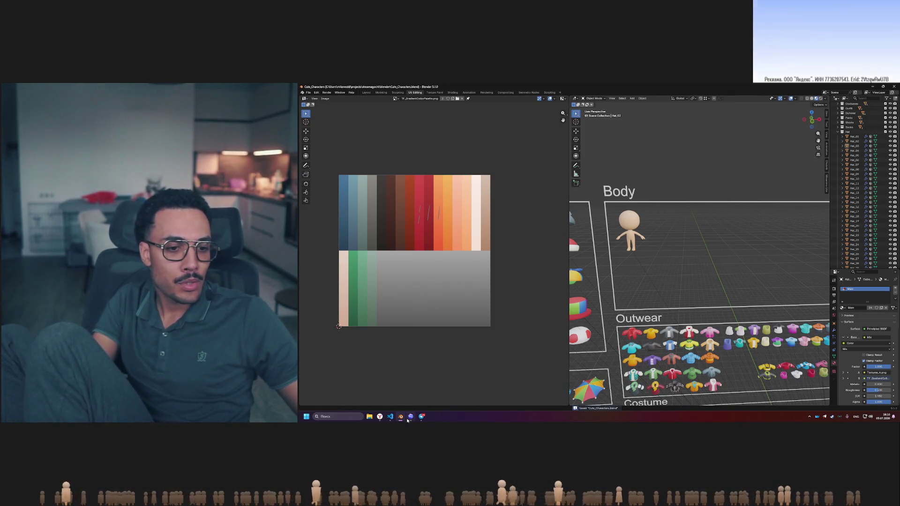
In Source Control, preview TF_GradientColorPalette.png and discard all changes in both files
click(392, 416)
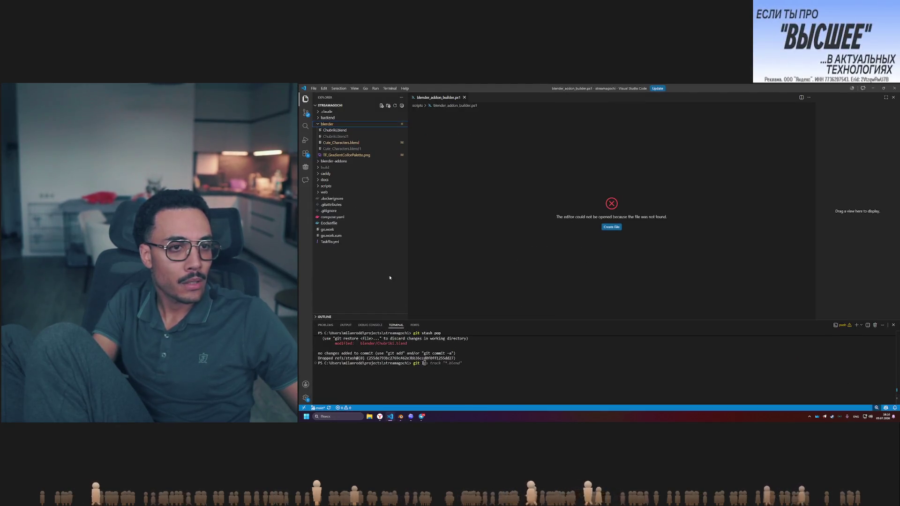
click(306, 113)
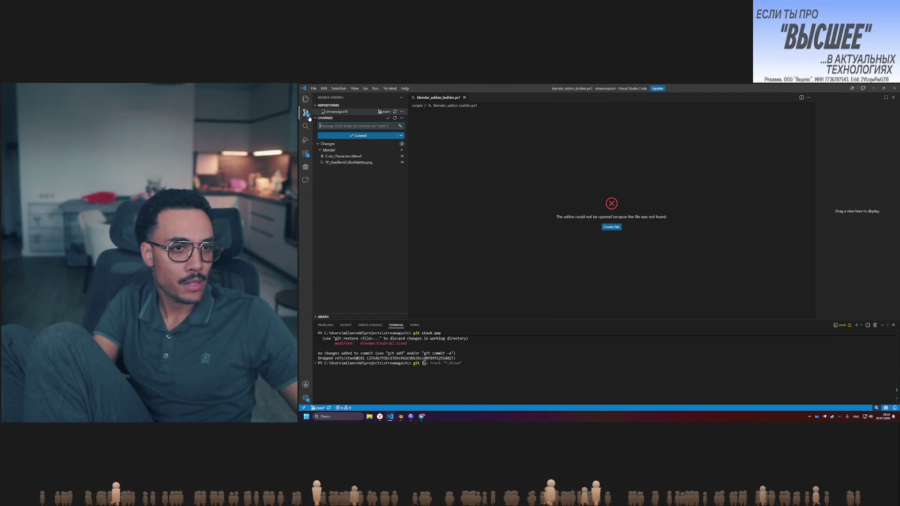
click(359, 163)
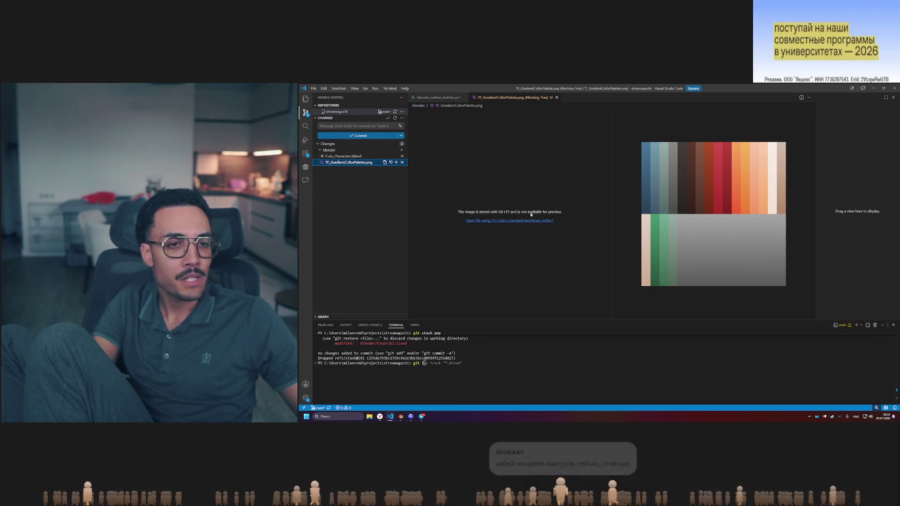
click(389, 144)
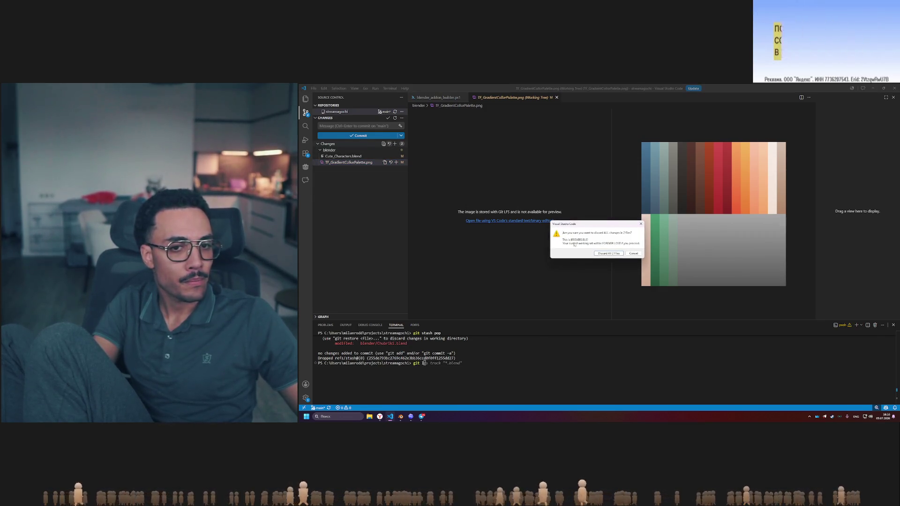
click(614, 254)
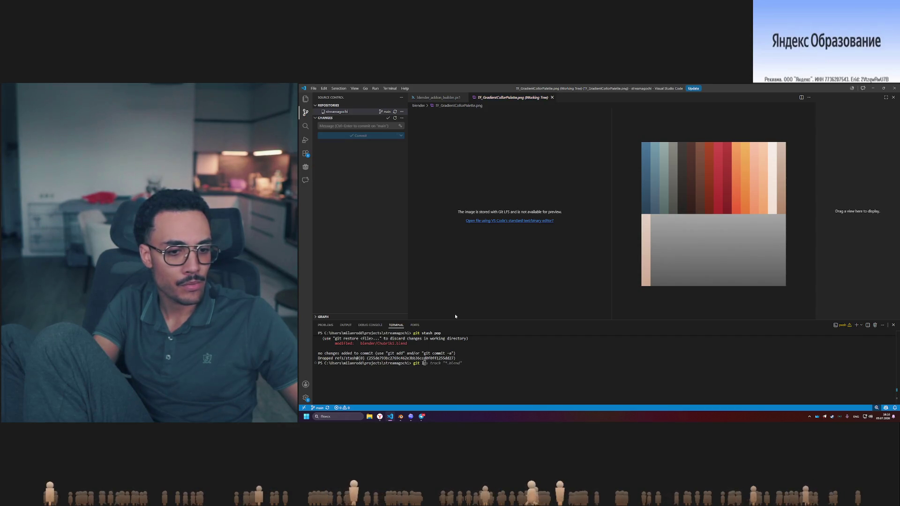
Cycle through Blender and the code editor to reach the Figma browser window
key(alt+Tab)
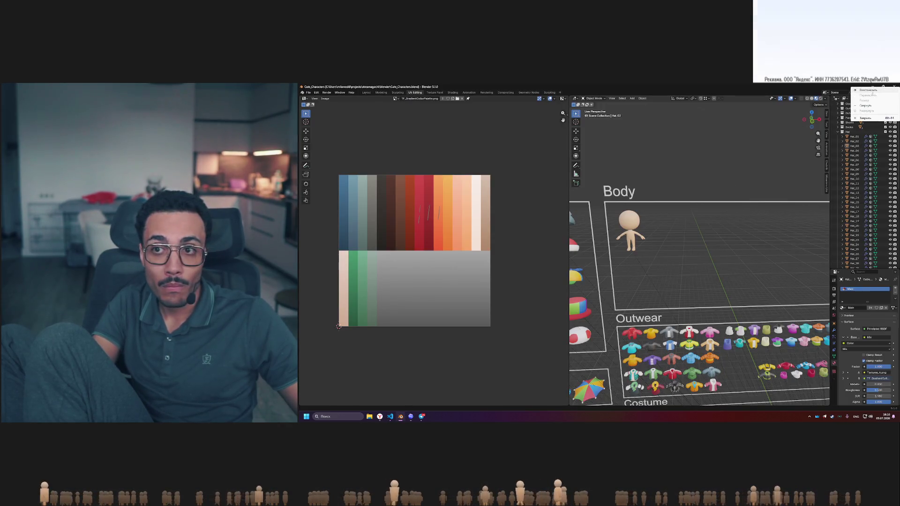
key(alt+Tab)
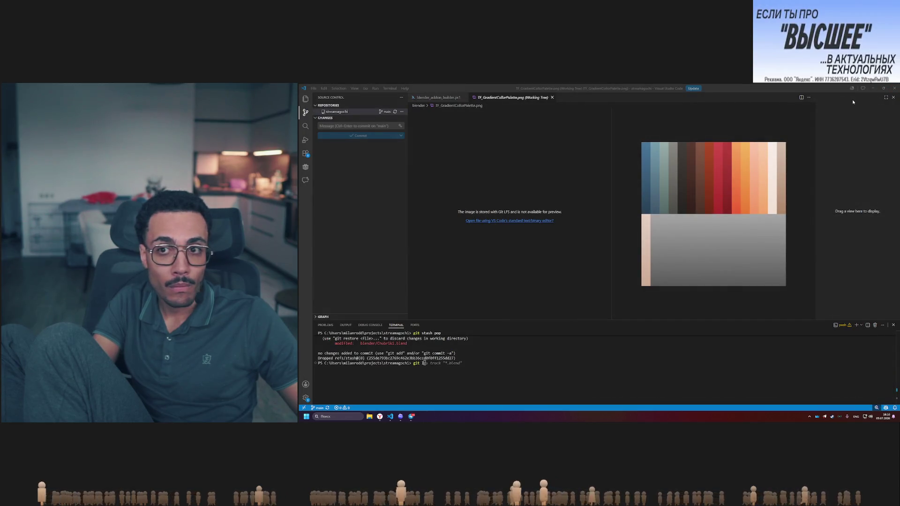
key(alt+Tab)
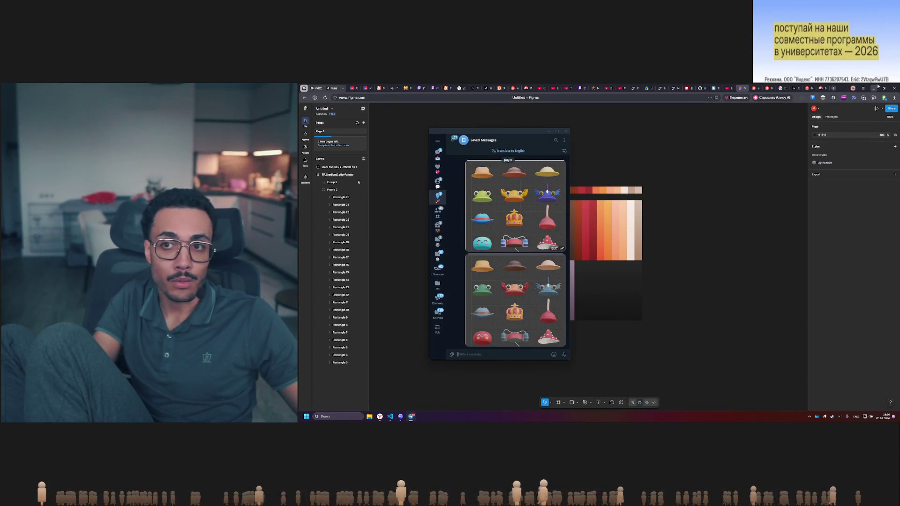
Minimise the Figma browser window and the Codex app window
click(875, 87)
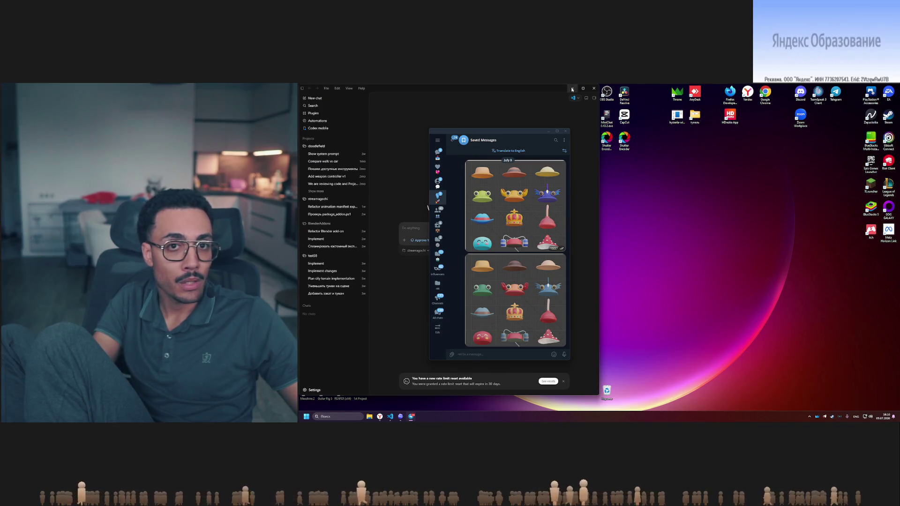
click(572, 89)
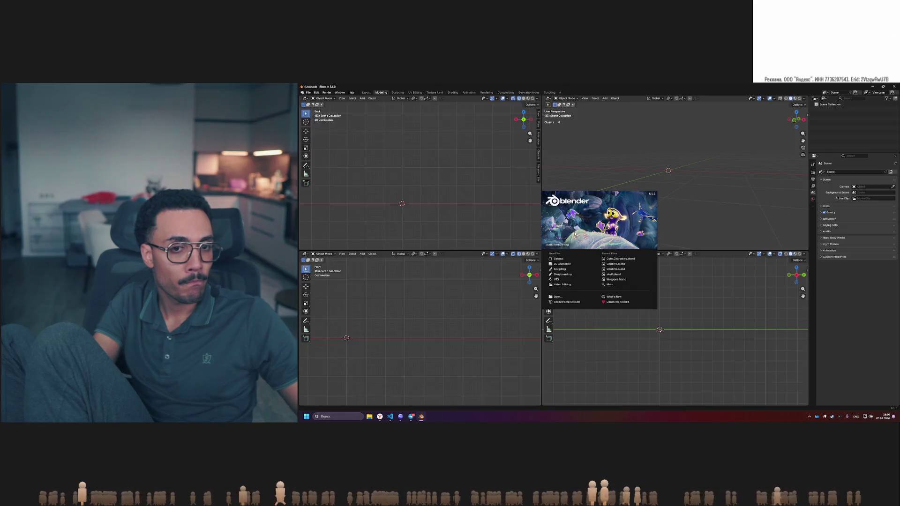
Open Cute_Characters.blend from recent files and close the action list area to widen the viewport
click(621, 259)
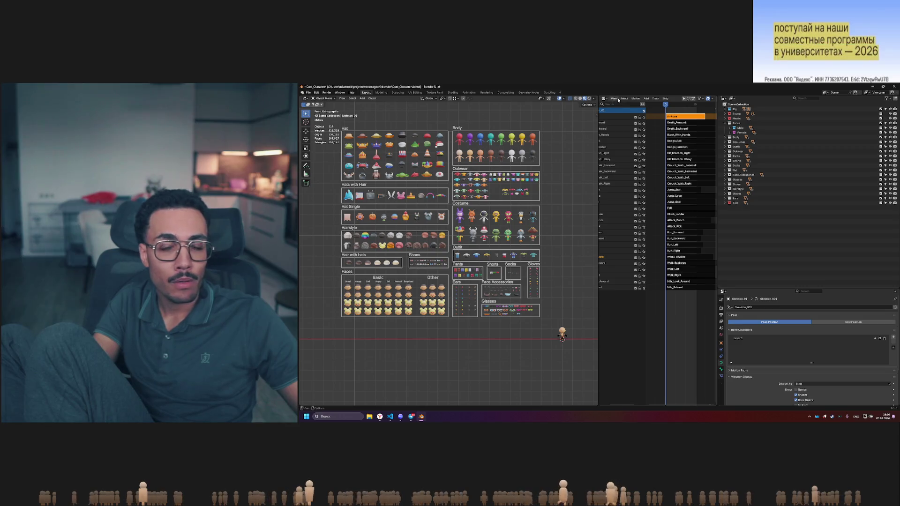
right_click(675, 100)
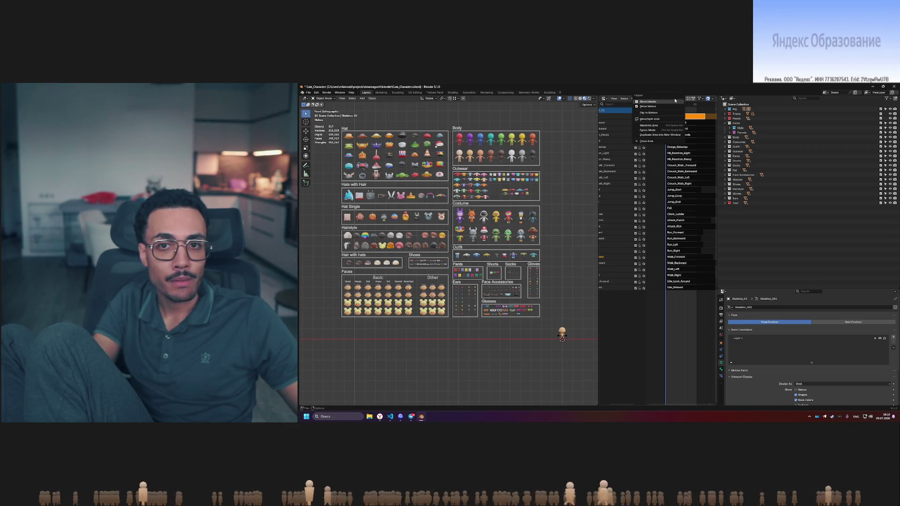
click(658, 143)
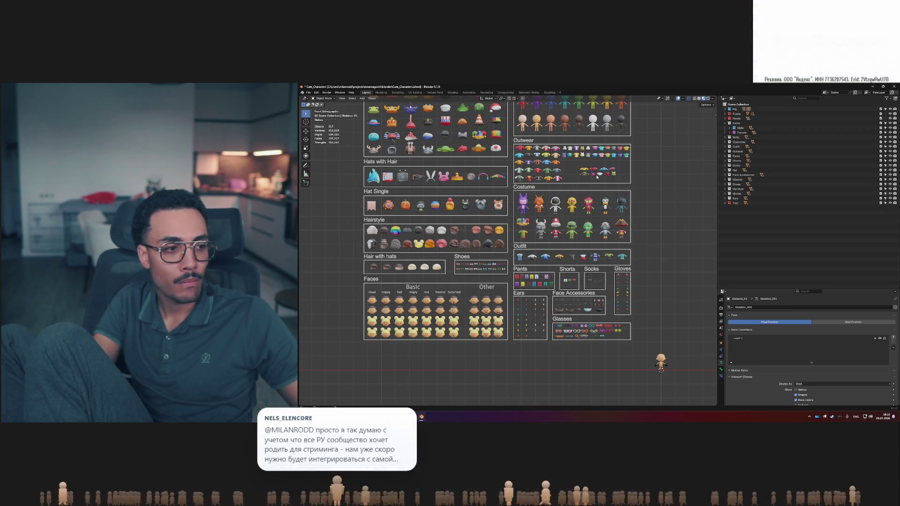
Zoom and orbit the viewport to centre the Body, Outwear and Costume sections
scroll(417, 147, up, 2)
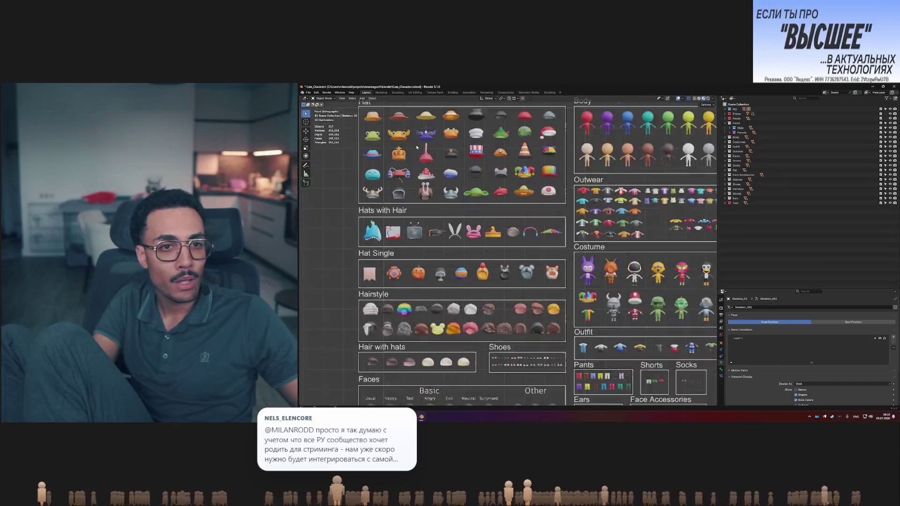
scroll(417, 147, up, 2)
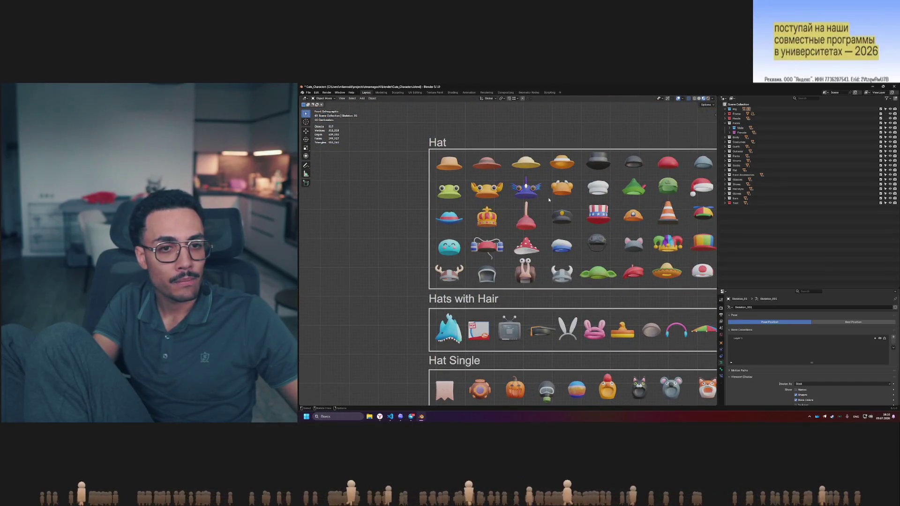
mouse_move(586, 209)
middle_down()
mouse_move(619, 214)
mouse_move(590, 215)
middle_up()
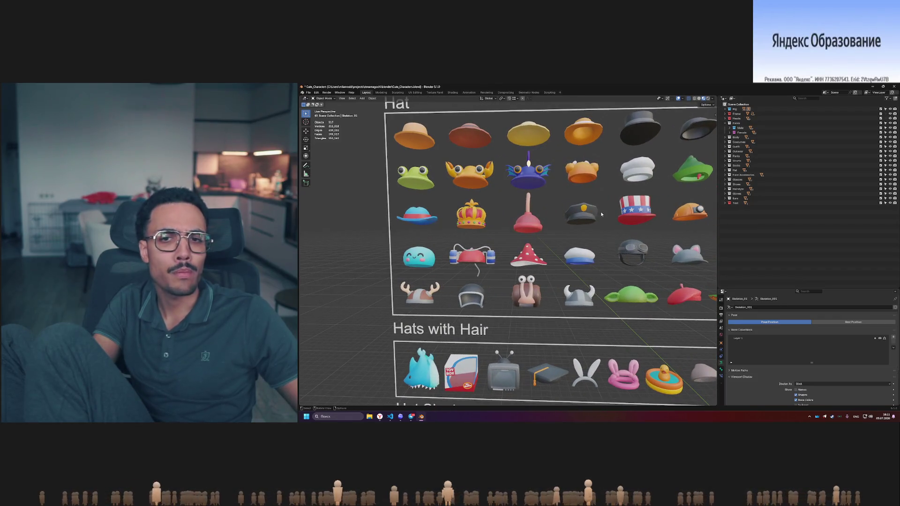
scroll(601, 212, down, 4)
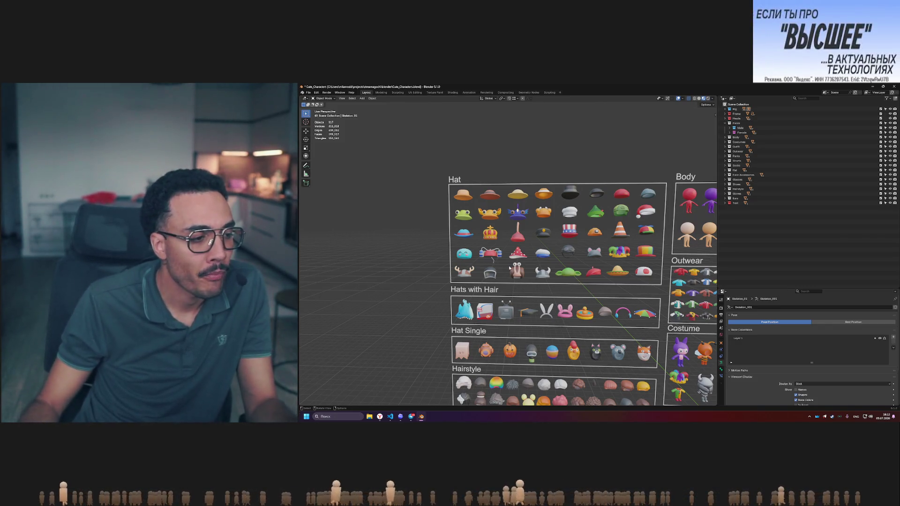
shift+middle_drag(507, 269, 521, 271)
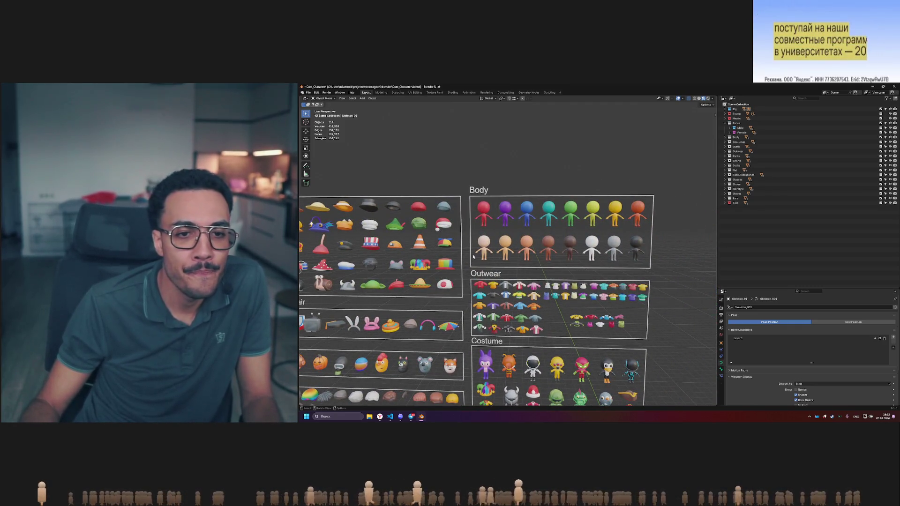
scroll(488, 242, up, 4)
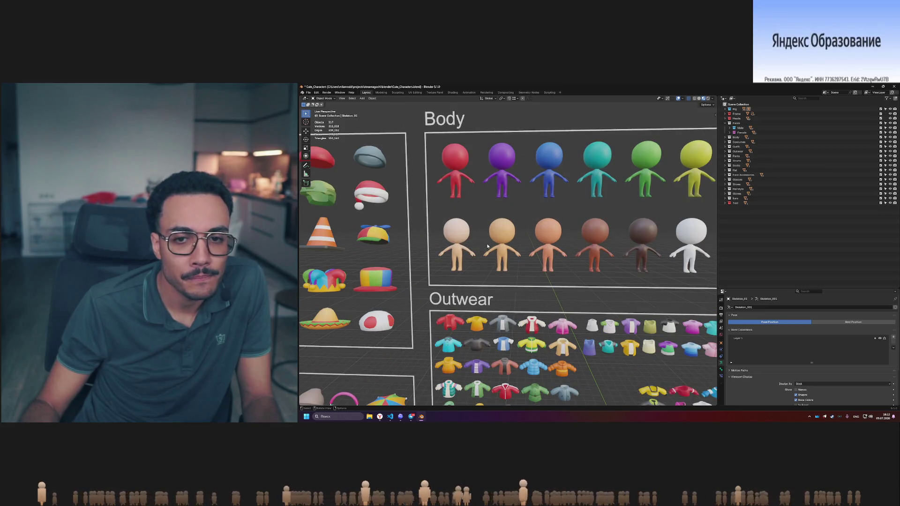
scroll(487, 246, down, 3)
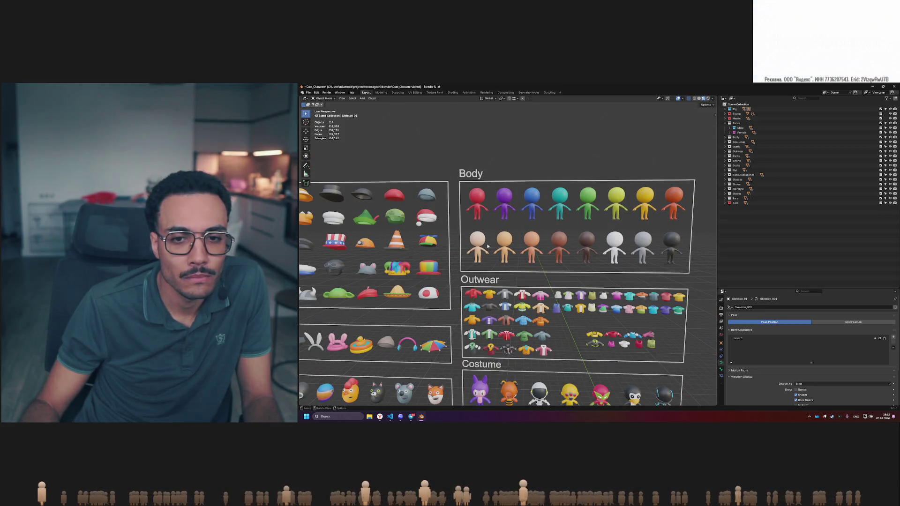
Select the first bottom-row Body figure and show it in the UV Editing workspace
mouse_move(462, 180)
mouse_down()
mouse_move(697, 232)
mouse_move(474, 272)
mouse_up()
drag(567, 253, 567, 253)
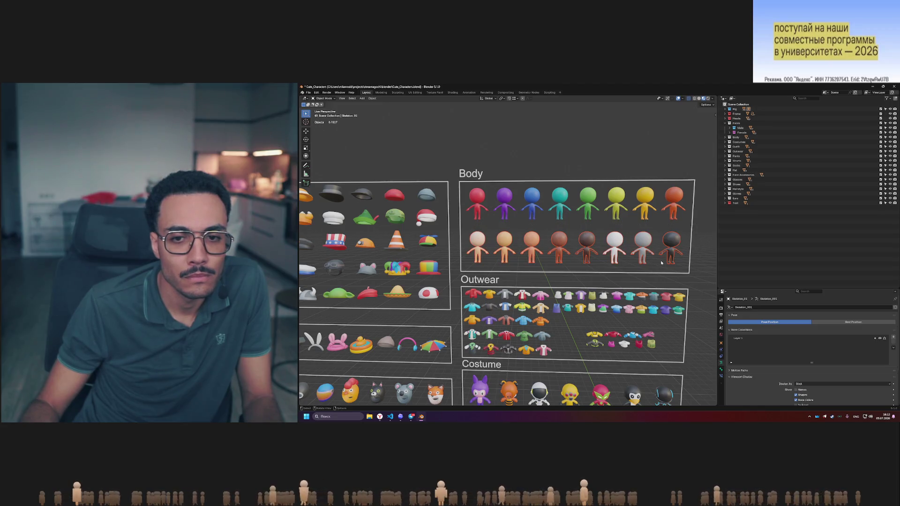
drag(690, 273, 467, 229)
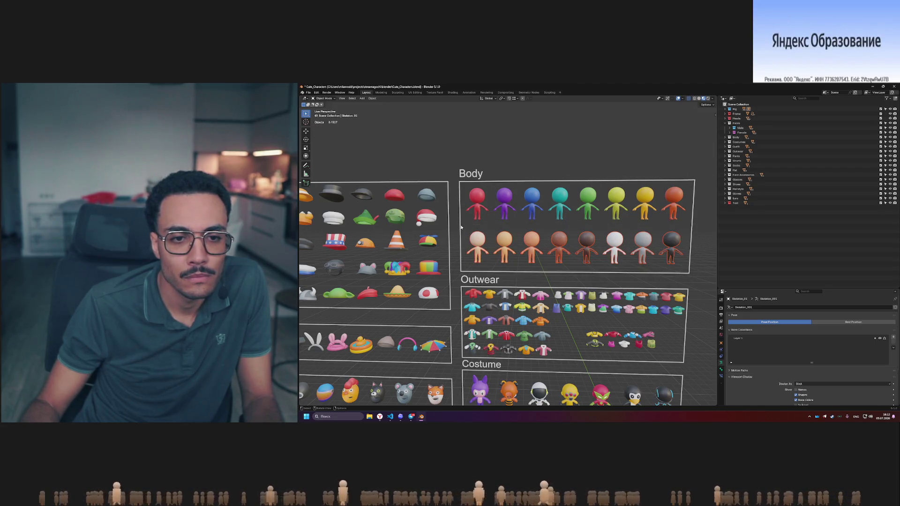
click(477, 240)
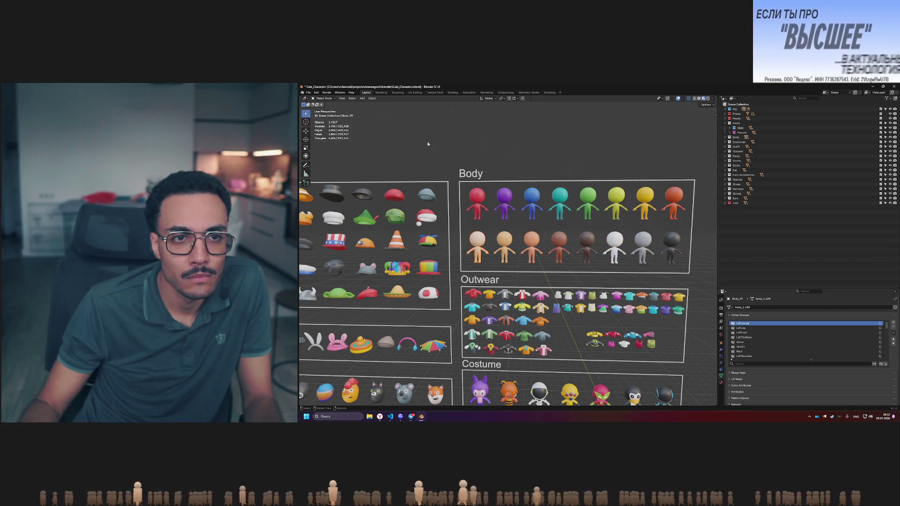
click(415, 93)
middle_drag(630, 221, 771, 191)
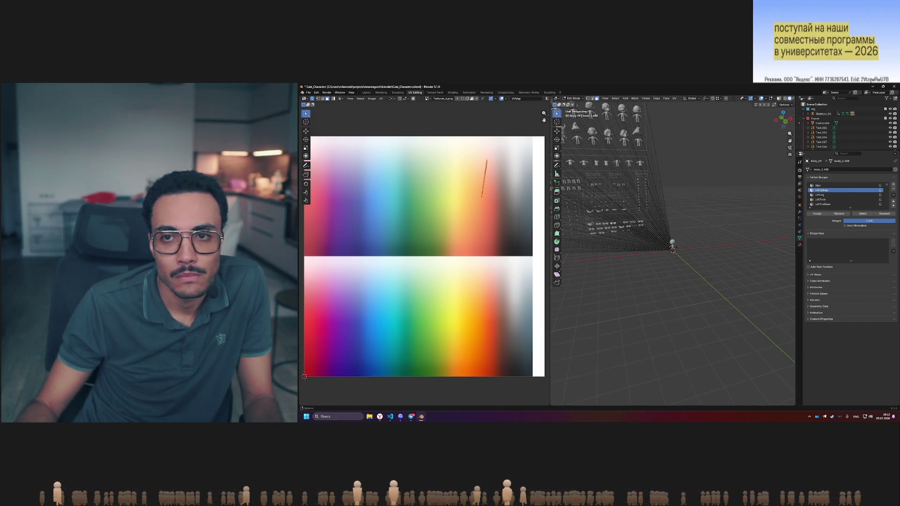
Switch the viewport to Material Preview shading and return to Object Mode
scroll(792, 102, down, 1)
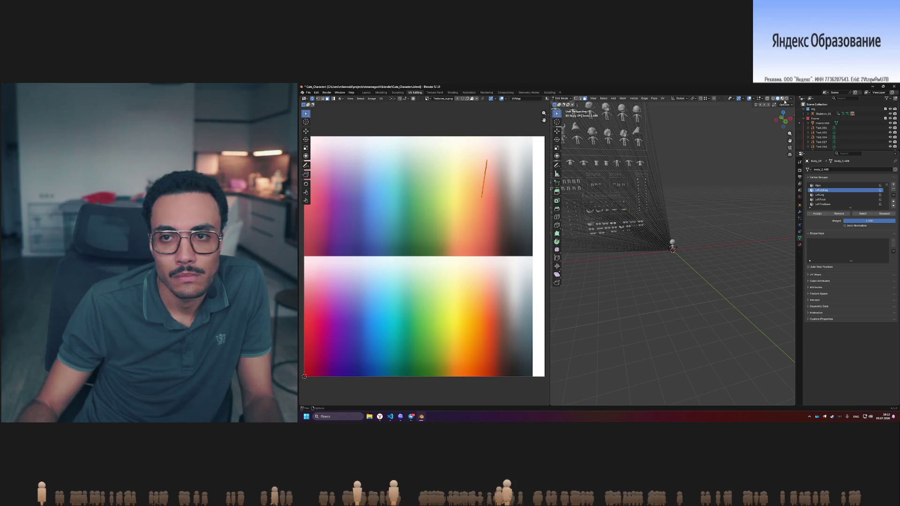
click(785, 99)
mouse_move(731, 220)
middle_down()
mouse_move(736, 238)
mouse_move(695, 221)
mouse_move(712, 227)
middle_up()
key(Tab)
scroll(687, 233, down, 5)
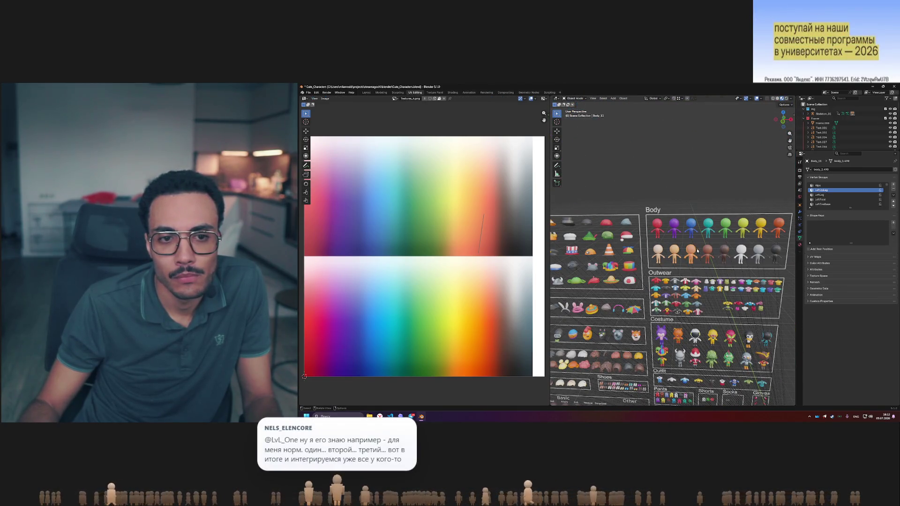
Select the white body figures and Body_01 in turn to check their UVs on the palette
click(707, 253)
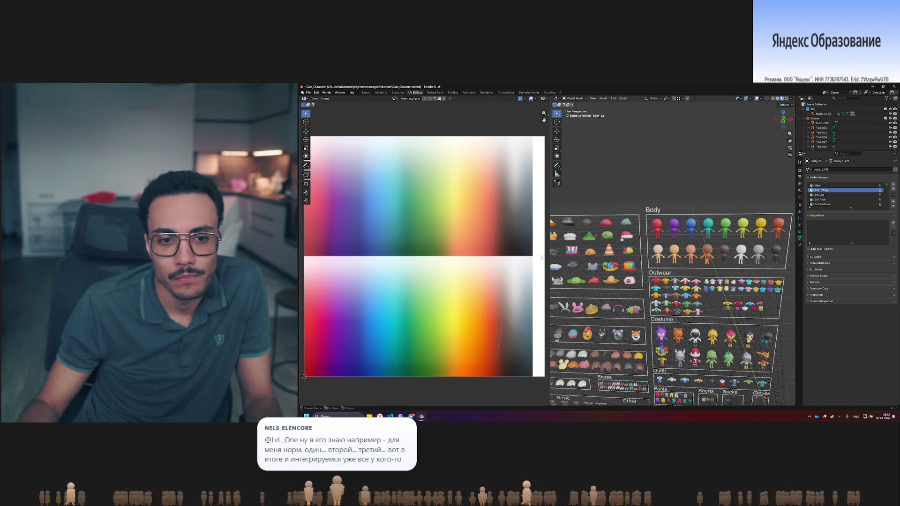
click(742, 253)
click(759, 254)
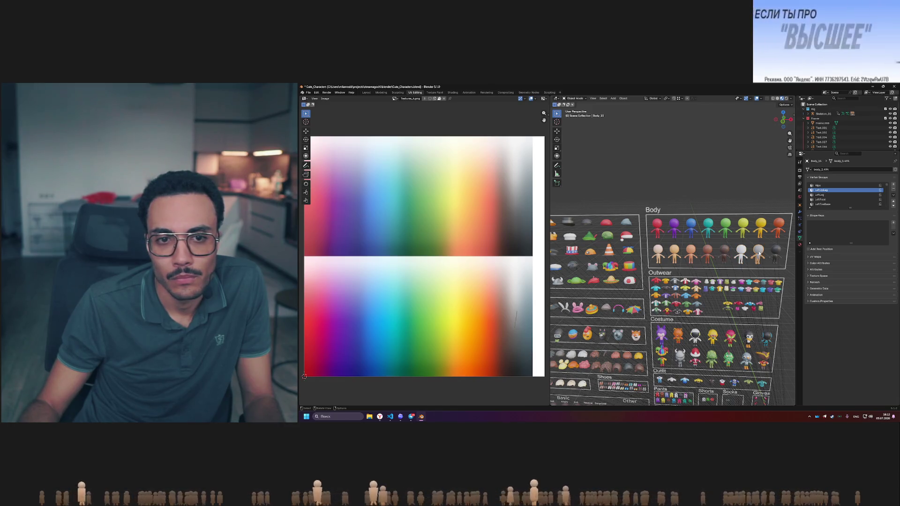
click(658, 225)
scroll(468, 264, down, 3)
scroll(468, 265, up, 2)
mouse_move(419, 241)
middle_down()
mouse_move(461, 241)
mouse_move(467, 231)
middle_up()
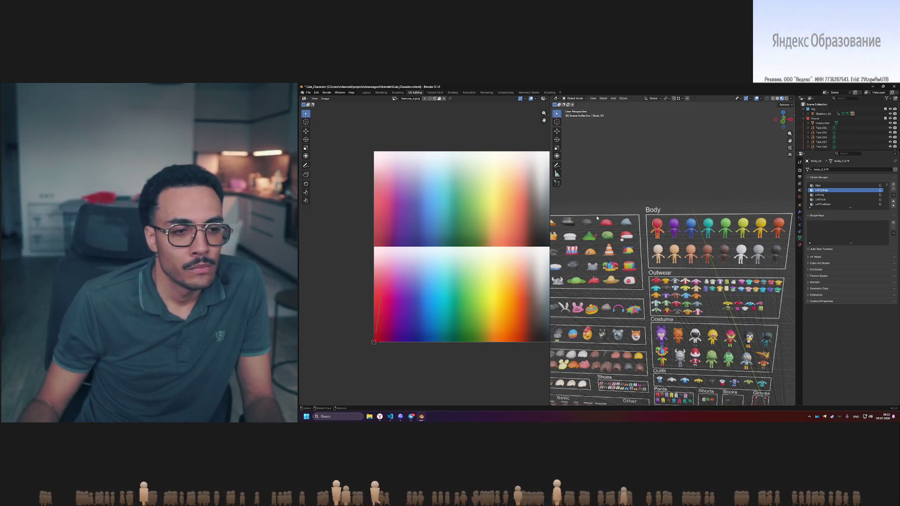
Select the blue and orange body figures to see where their UVs land
click(691, 226)
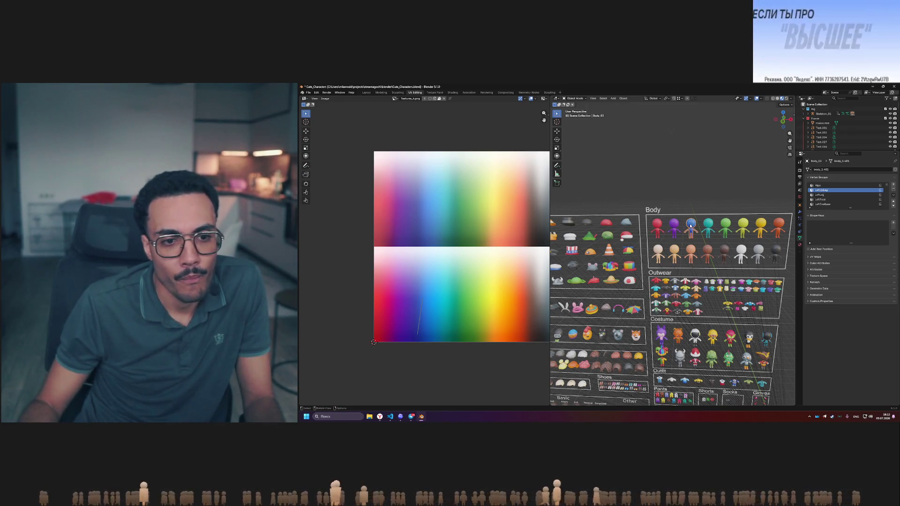
click(727, 226)
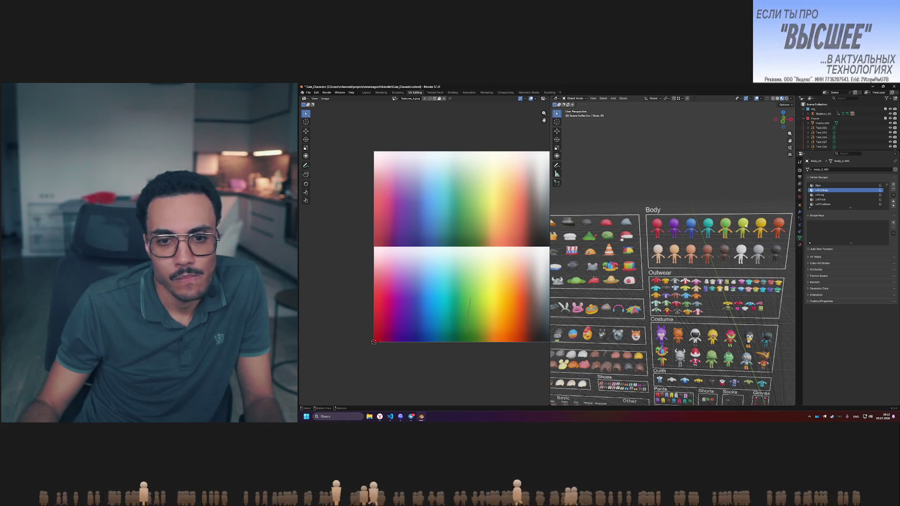
click(783, 225)
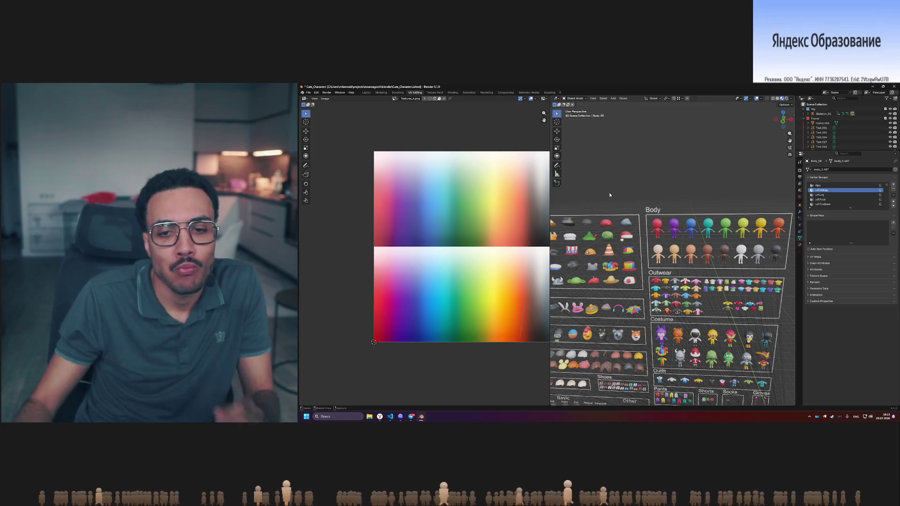
Pan, orbit and zoom the viewport to centre the frog, crab and crown hats
mouse_move(608, 189)
shift+middle_down()
mouse_move(703, 185)
mouse_move(656, 188)
mouse_move(678, 188)
shift+middle_up()
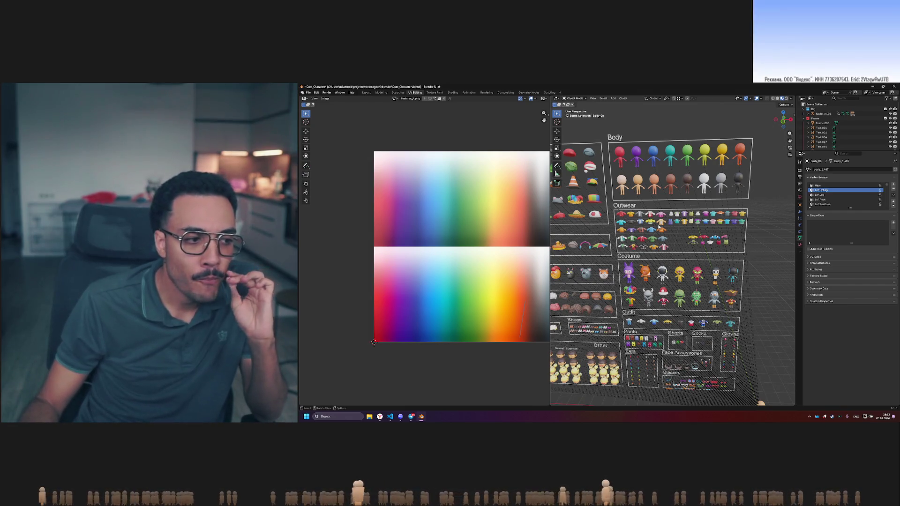
mouse_move(550, 223)
shift+middle_down()
mouse_move(703, 242)
mouse_move(672, 258)
mouse_move(692, 271)
mouse_move(680, 272)
mouse_move(669, 256)
shift+middle_up()
middle_drag(664, 257, 662, 265)
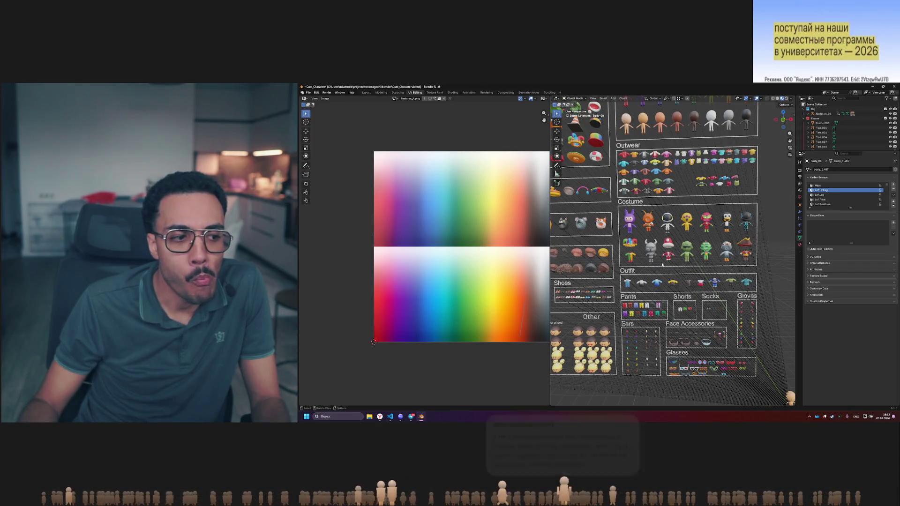
shift+middle_drag(619, 224, 708, 259)
scroll(624, 211, up, 3)
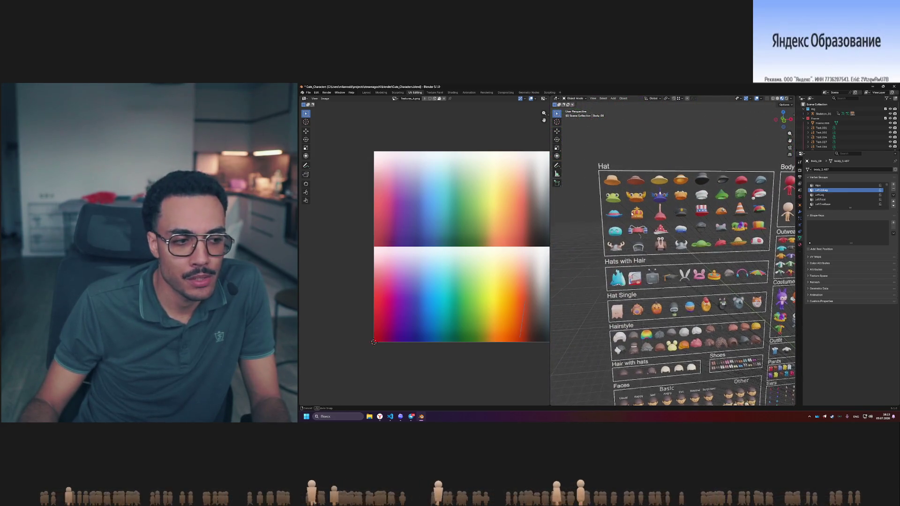
scroll(591, 191, up, 5)
mouse_move(591, 191)
shift+middle_down()
mouse_move(629, 173)
mouse_move(673, 222)
mouse_move(658, 197)
shift+middle_up()
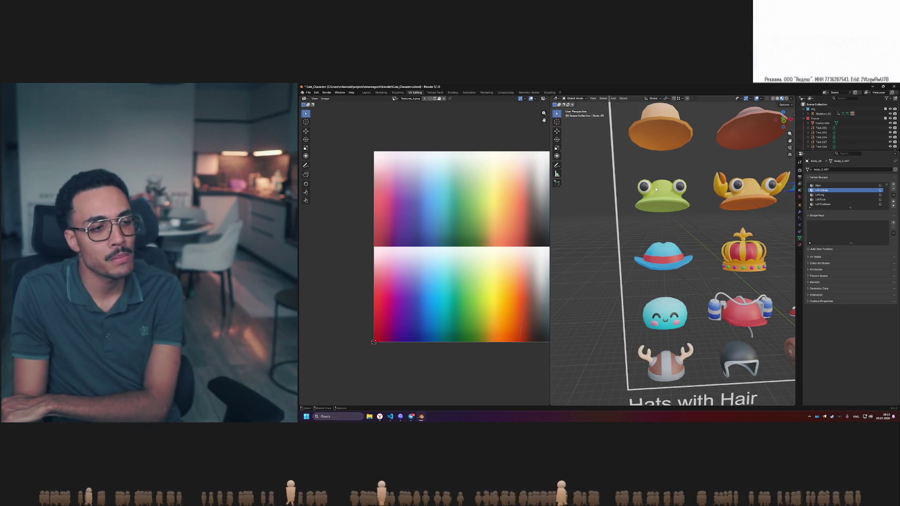
scroll(673, 225, down, 3)
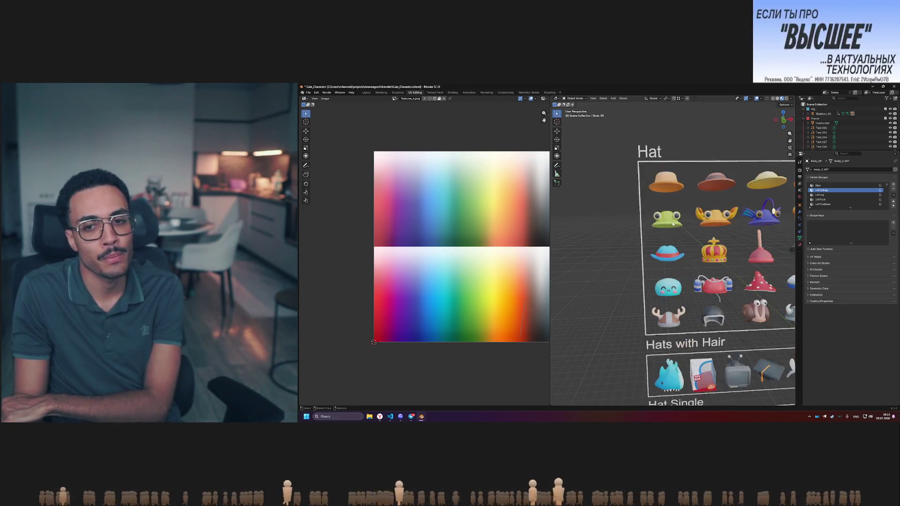
scroll(672, 224, down, 1)
scroll(675, 199, up, 5)
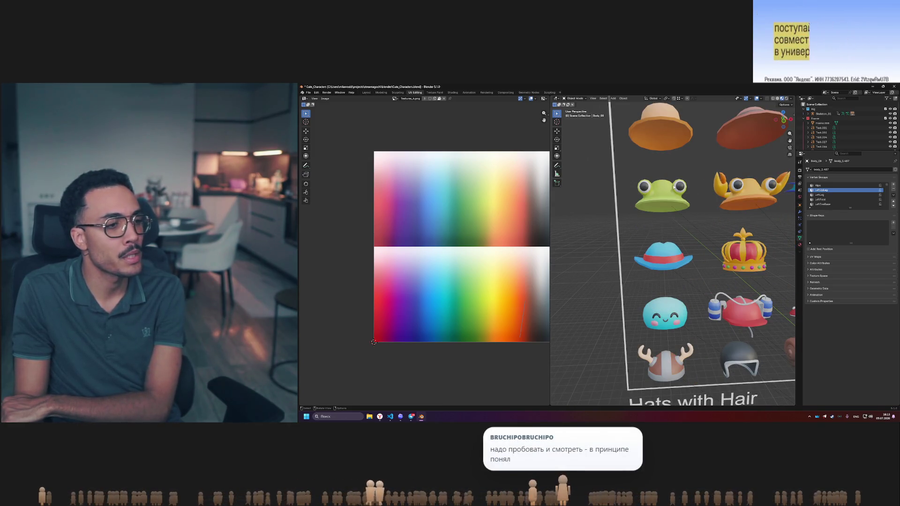
click(667, 193)
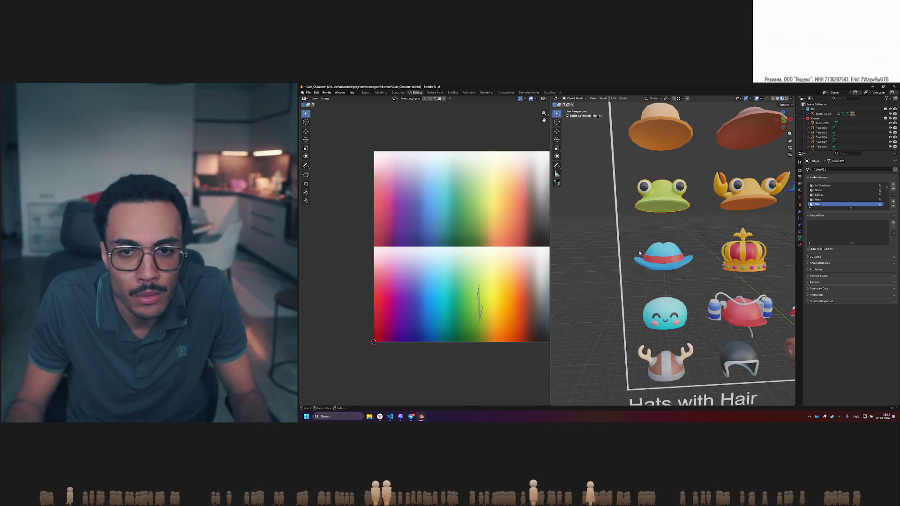
Save the file, frame the frog hat, and select its main UV island in Edit Mode
key(ctrl+s)
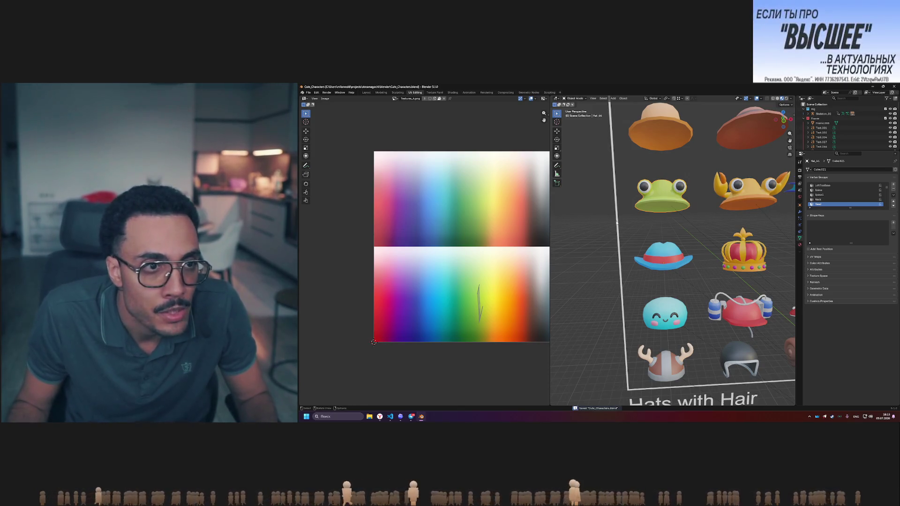
scroll(663, 200, up, 3)
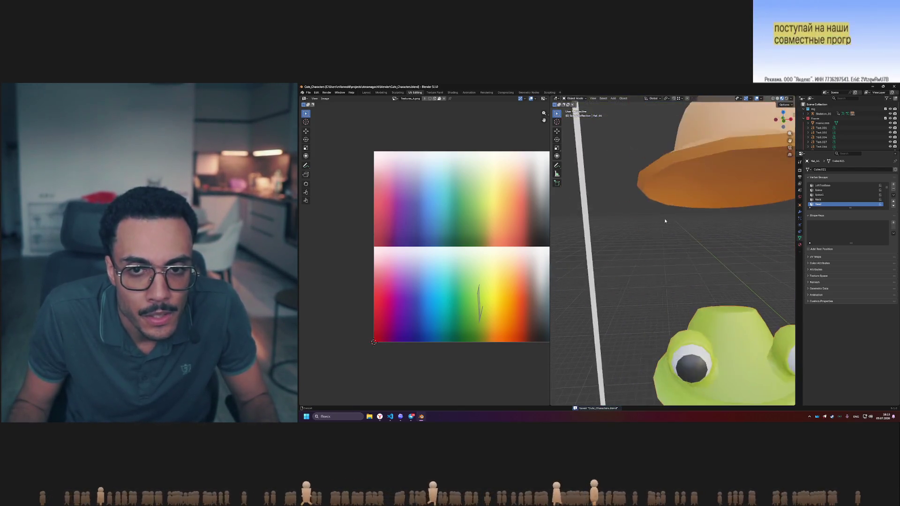
key(KP_Decimal)
key(Tab)
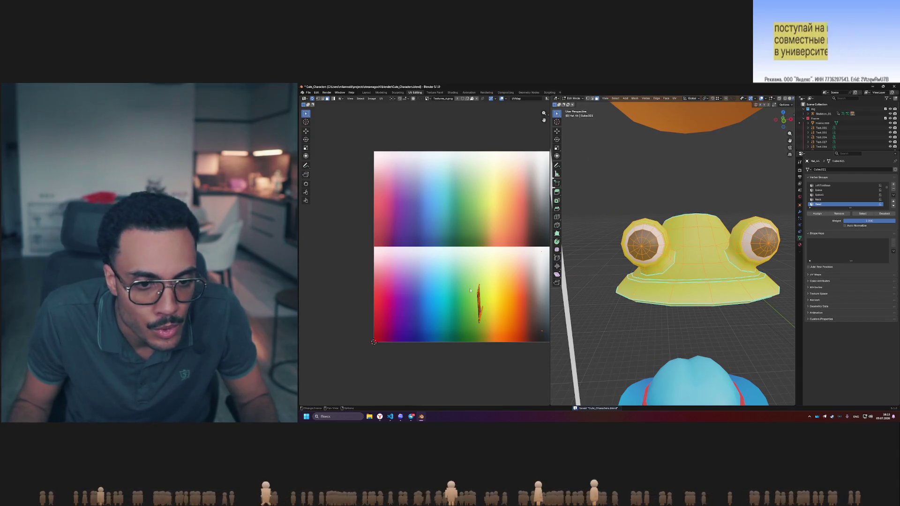
middle_drag(451, 275, 438, 270)
click(438, 270)
drag(438, 270, 495, 334)
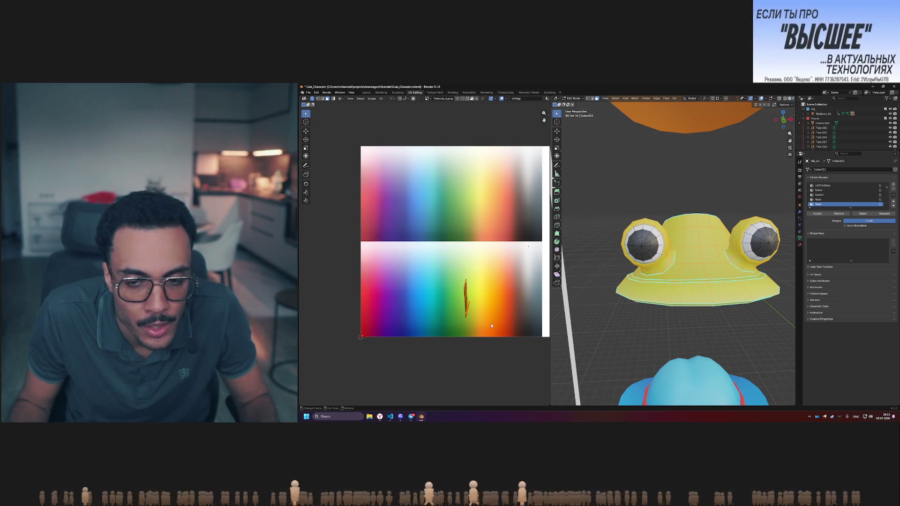
key(g)
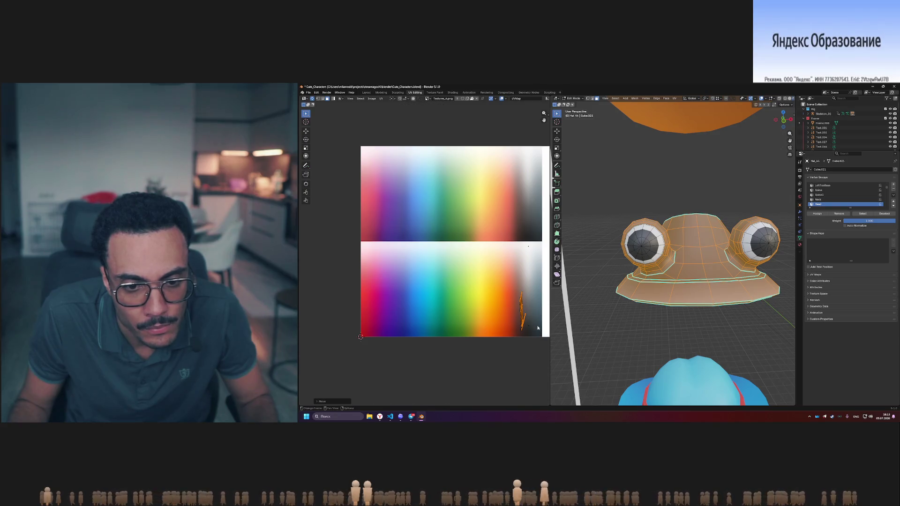
right_click(528, 333)
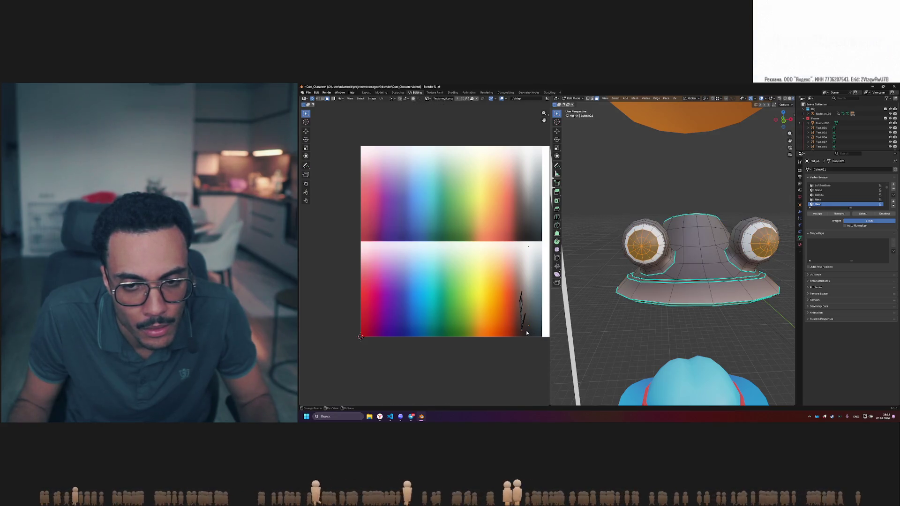
Move the hat's body UVs onto the grey palette area and preview the colours
key(g)
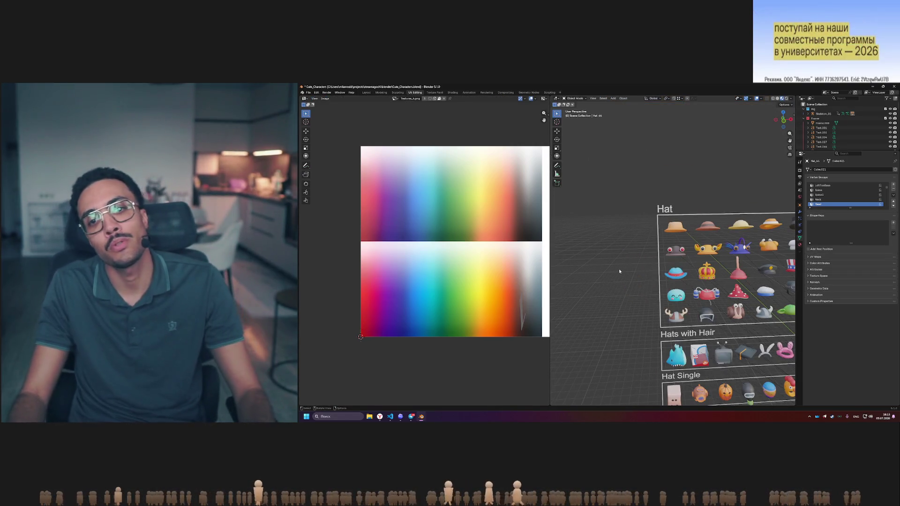
scroll(619, 271, up, 8)
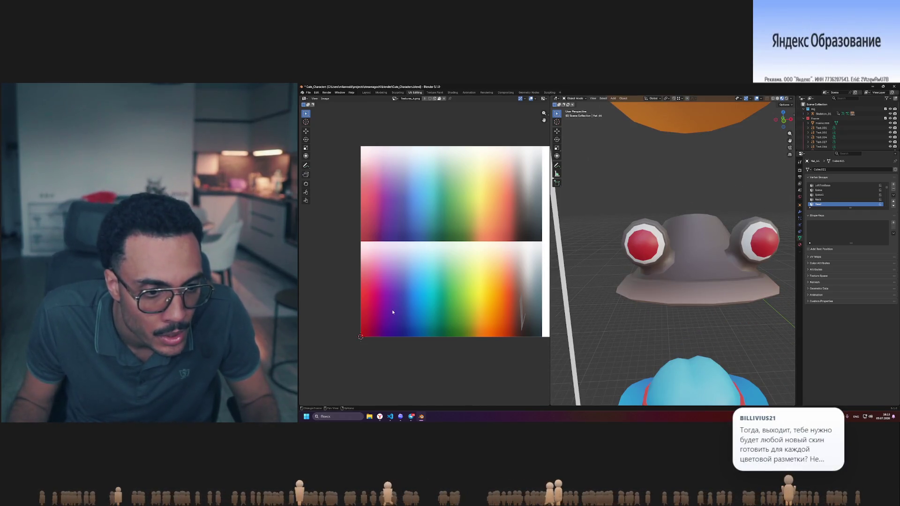
key(Tab)
key(b)
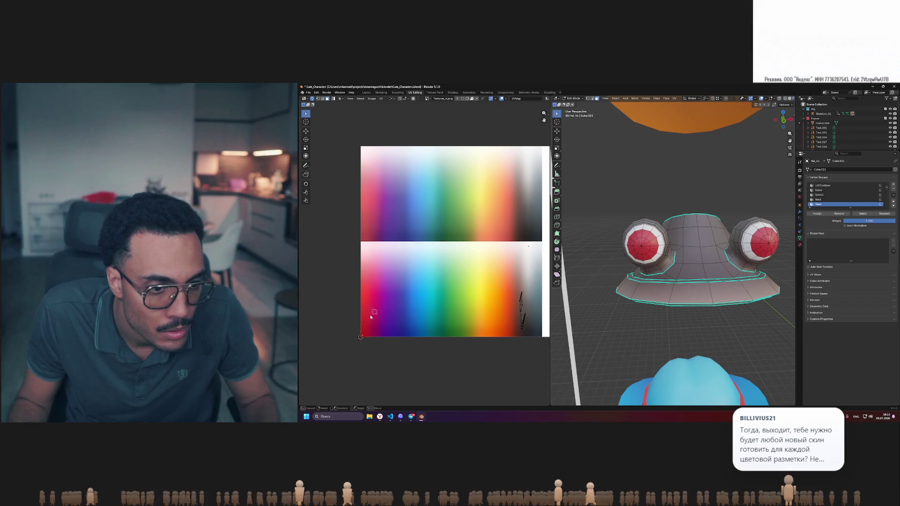
drag(370, 314, 370, 286)
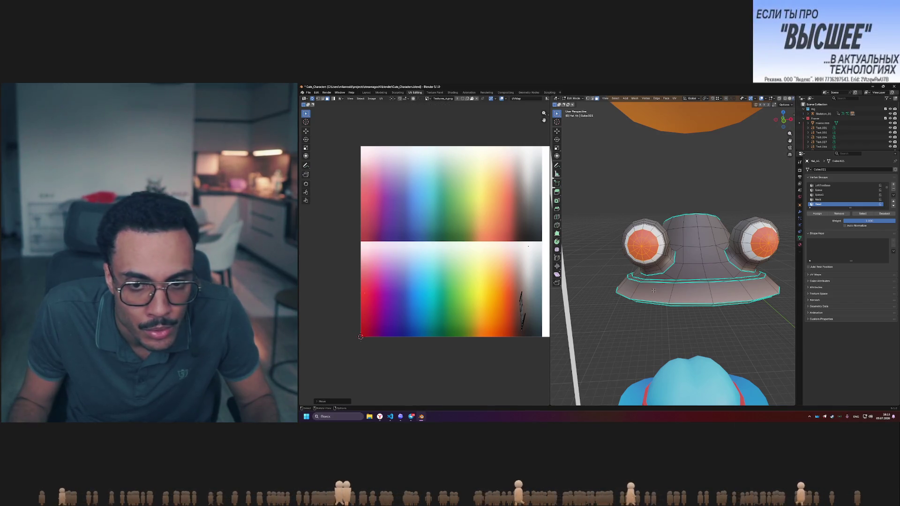
key(Tab)
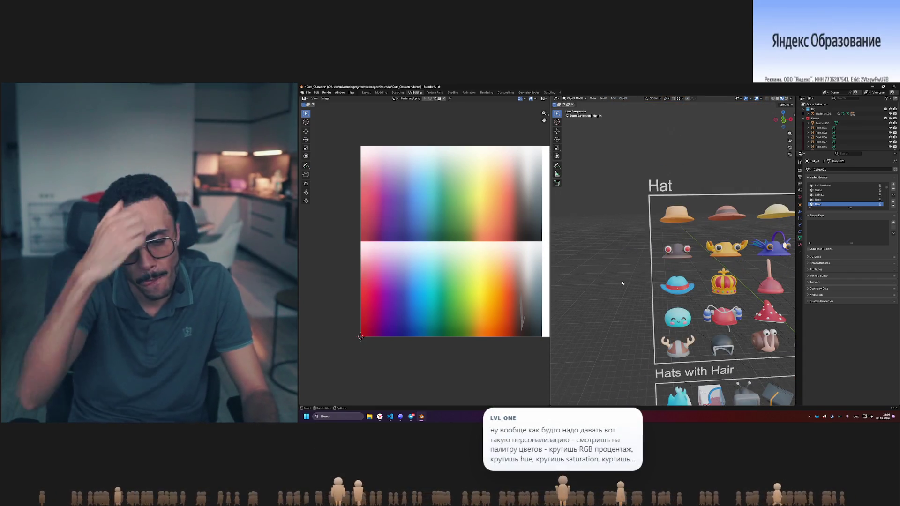
Box-select the eye UVs and drop them onto the red palette area to make red eyes
key(Tab)
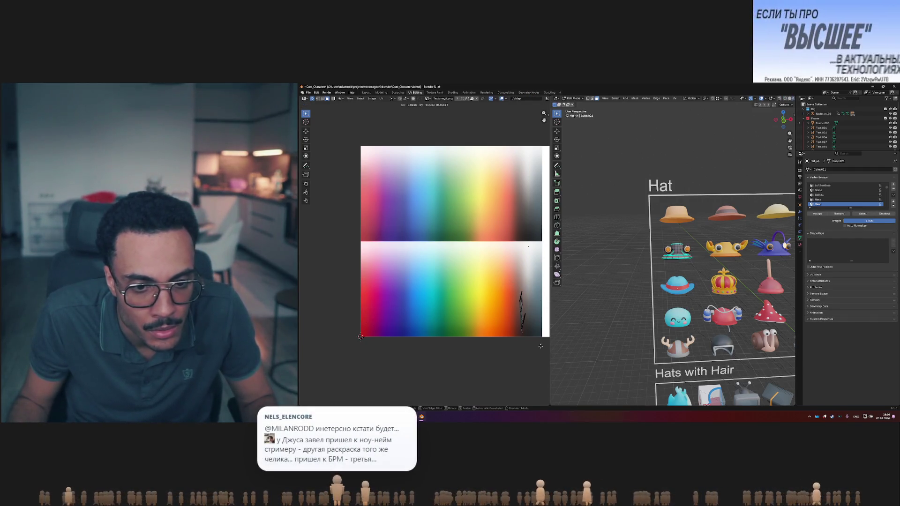
key(Tab)
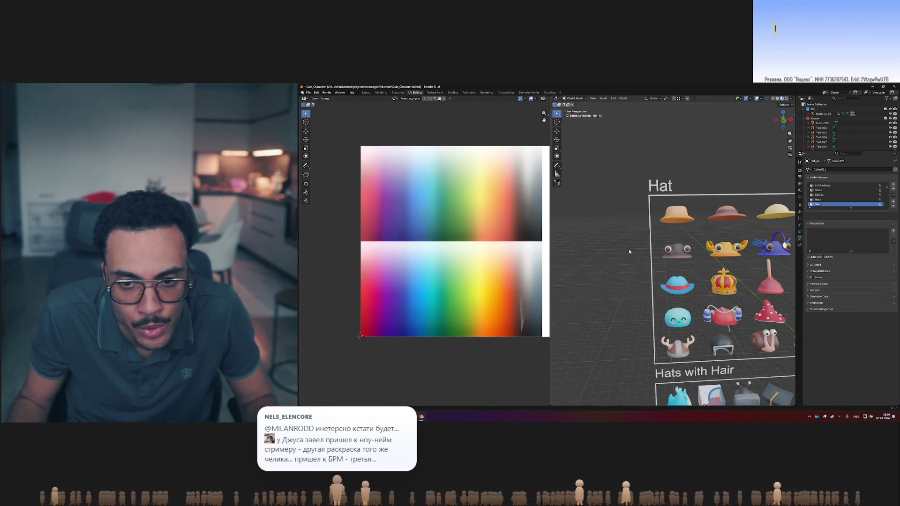
key(KP_Decimal)
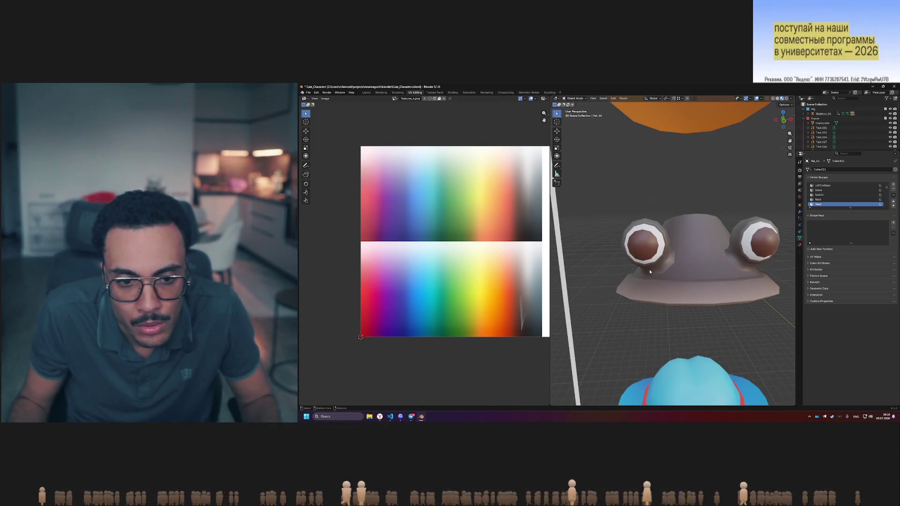
key(Tab)
drag(521, 241, 535, 259)
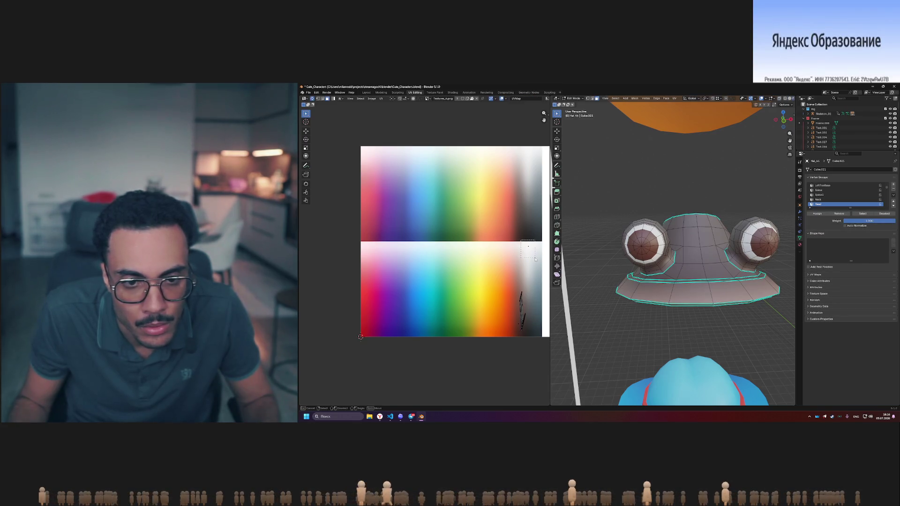
key(g)
click(368, 319)
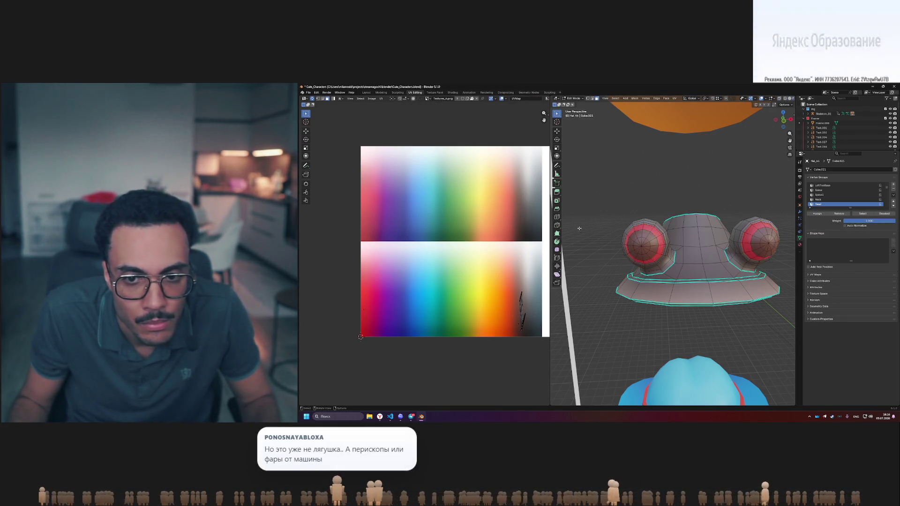
key(Tab)
scroll(580, 230, down, 5)
scroll(580, 230, up, 3)
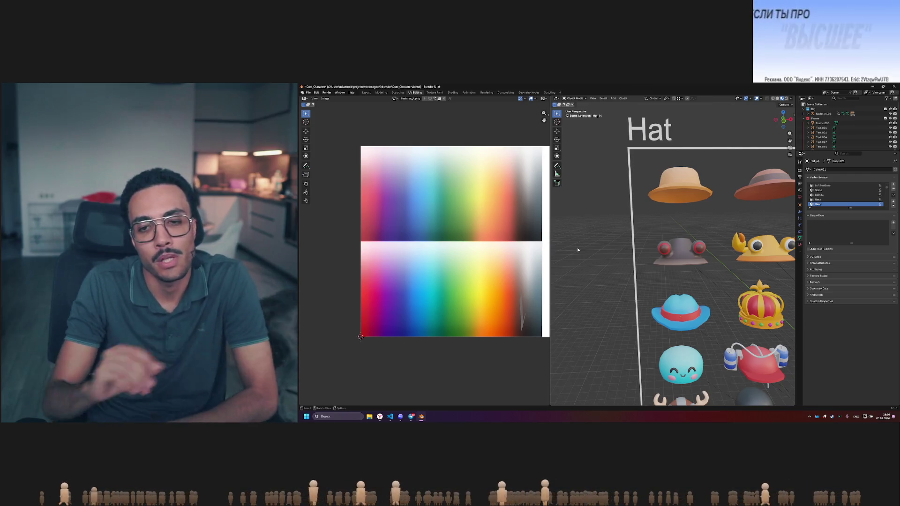
middle_drag(578, 250, 683, 259)
Orbit back to the Hat board and box-select the grey hat with red eyes
scroll(683, 258, down, 5)
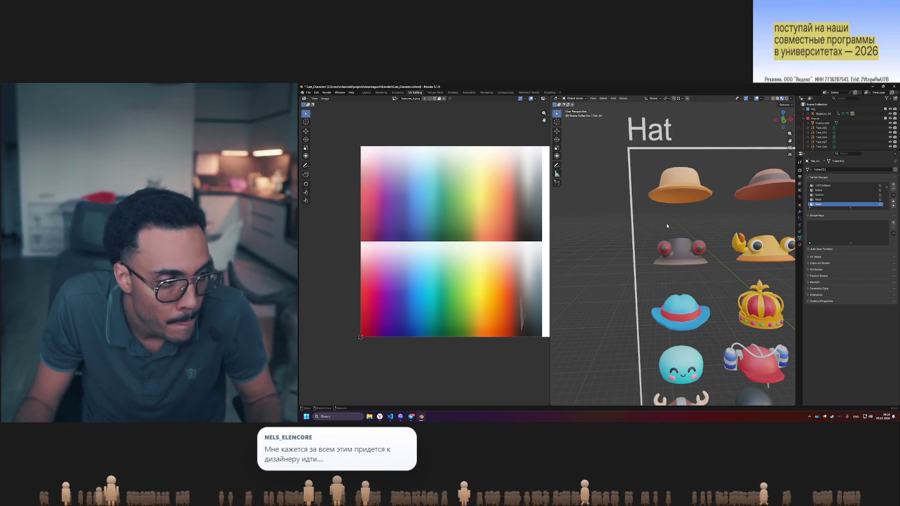
middle_drag(691, 219, 680, 221)
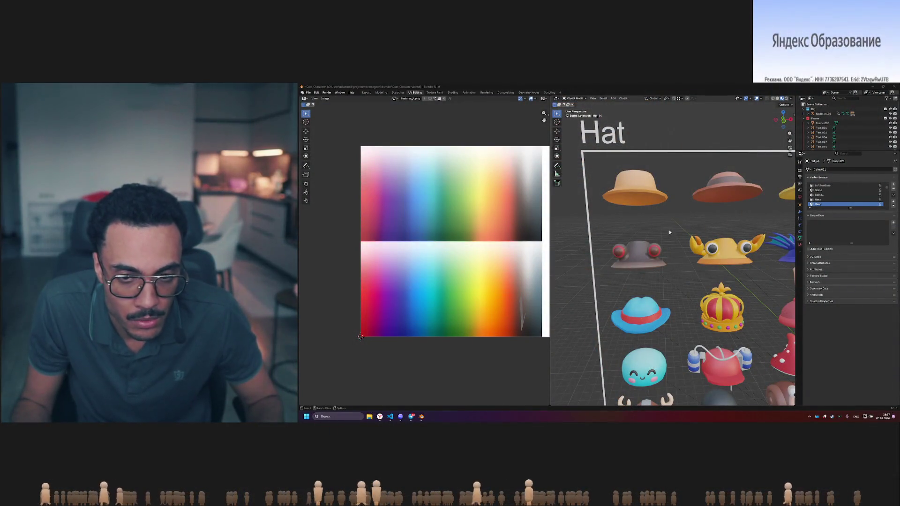
drag(669, 228, 602, 276)
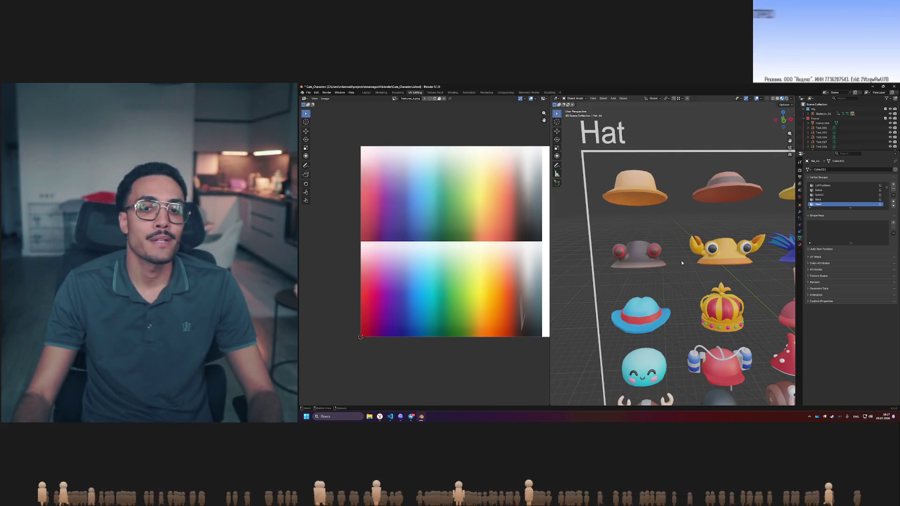
drag(683, 229, 592, 281)
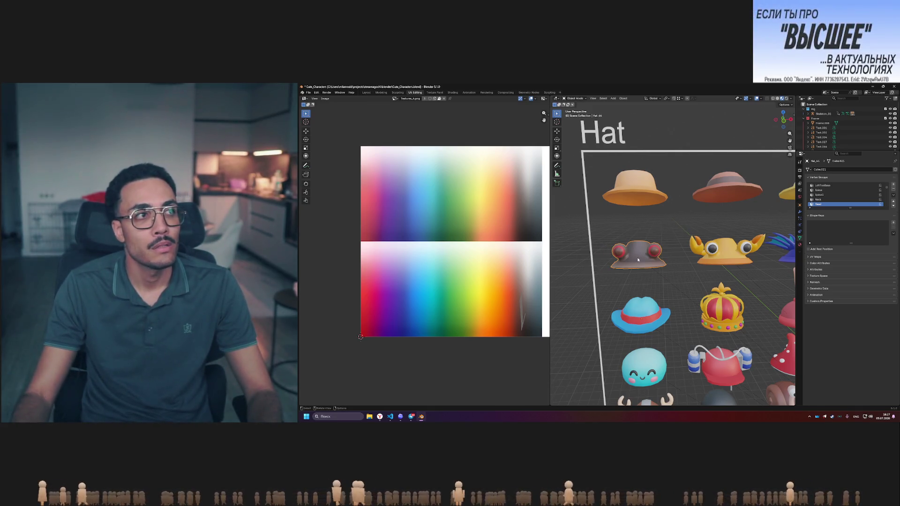
drag(593, 227, 674, 278)
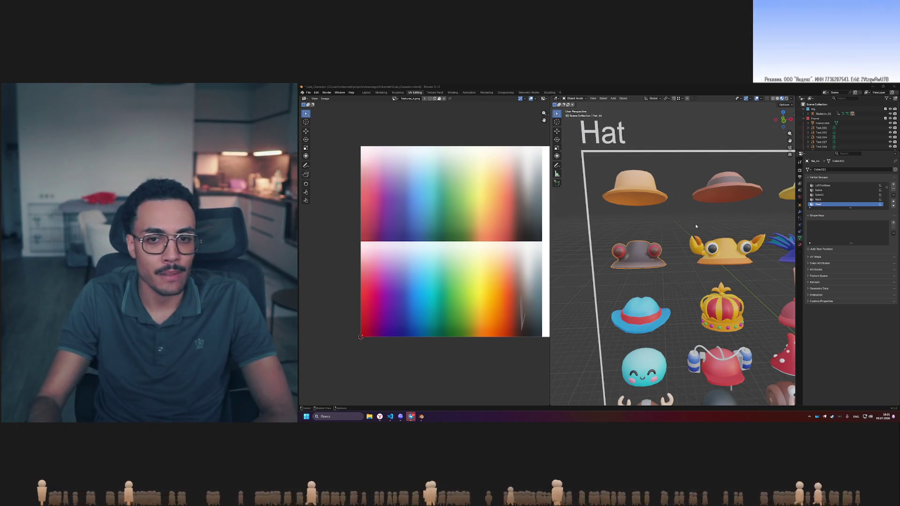
scroll(660, 251, up, 5)
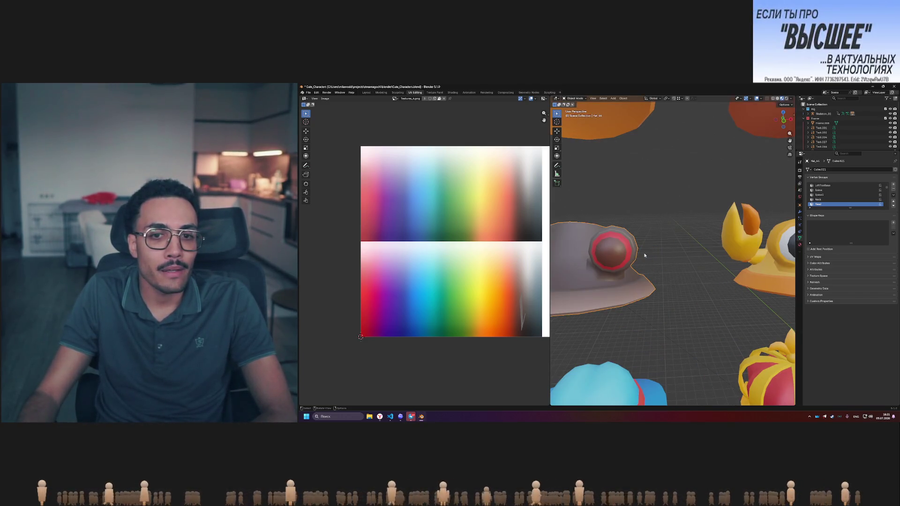
key(KP_Decimal)
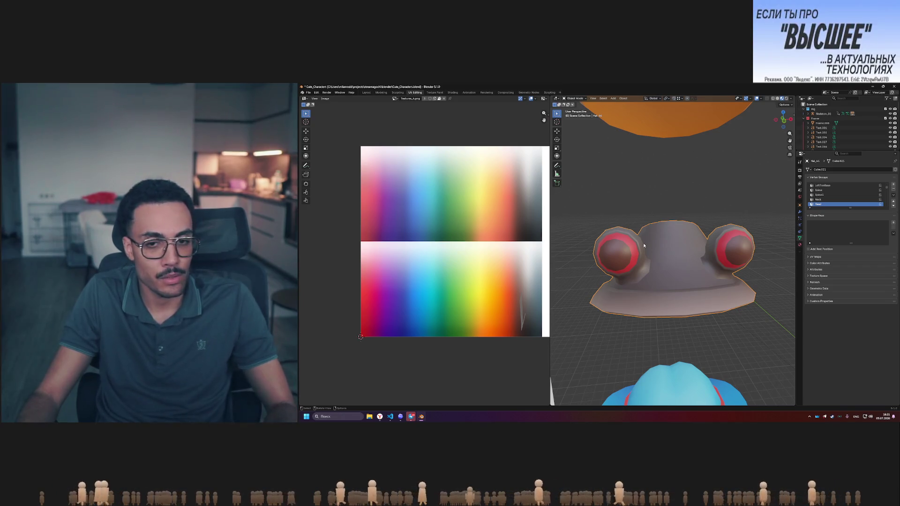
key(Tab)
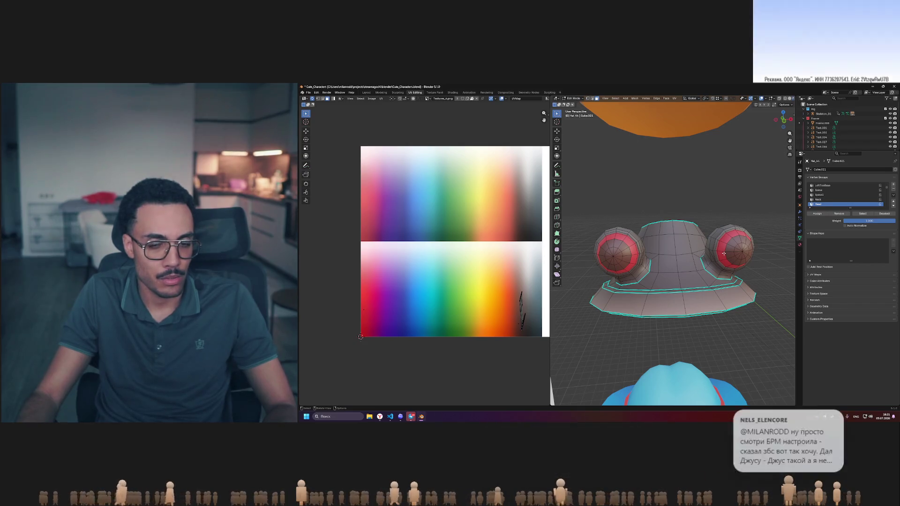
key(Tab)
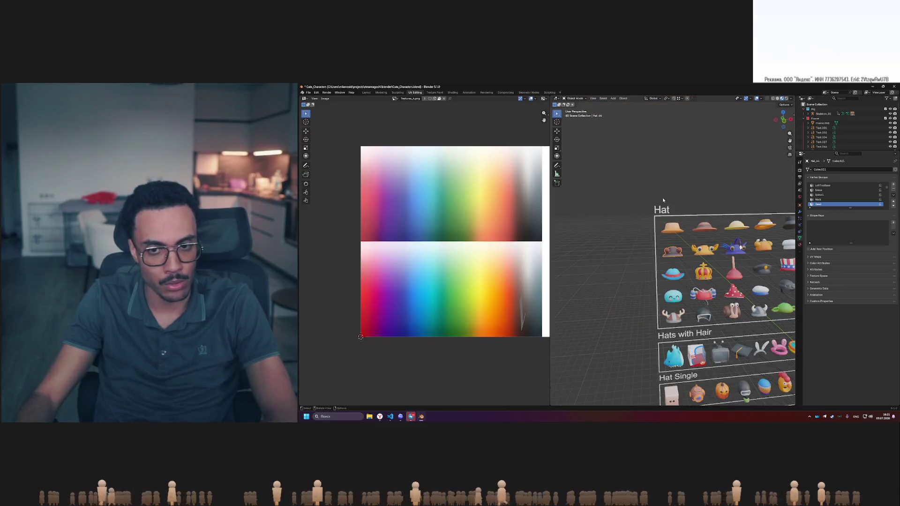
Orbit and zoom the viewport for a close-up of the crab hat, crown, blue and orange hats
scroll(662, 198, up, 5)
middle_drag(720, 207, 716, 211)
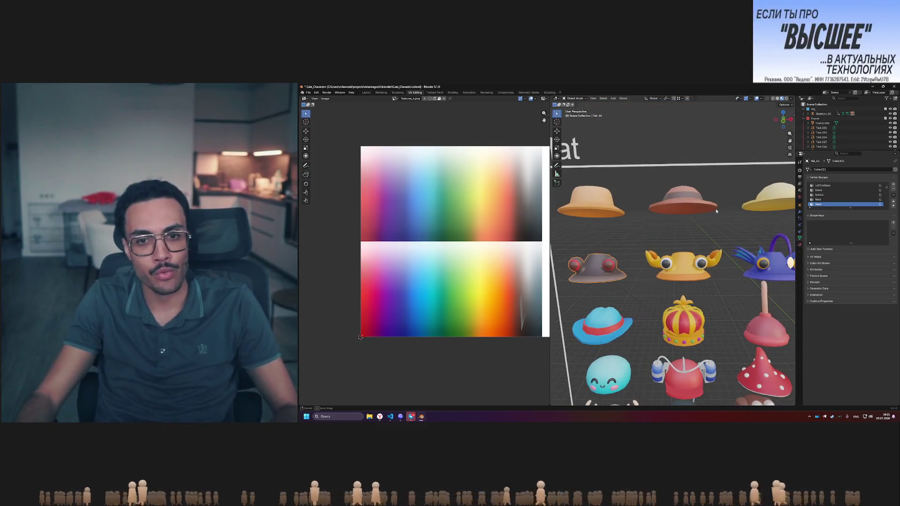
shift+scroll(716, 209, down, 3)
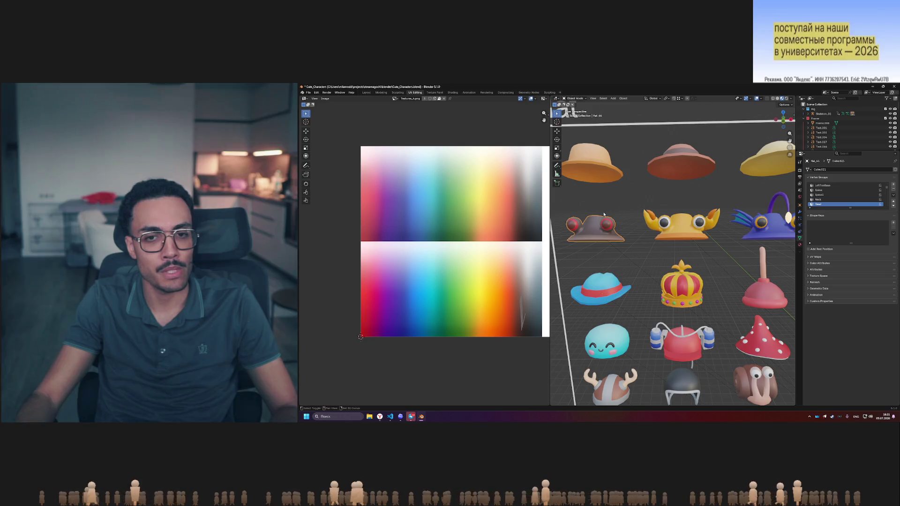
ctrl+scroll(607, 212, up, 3)
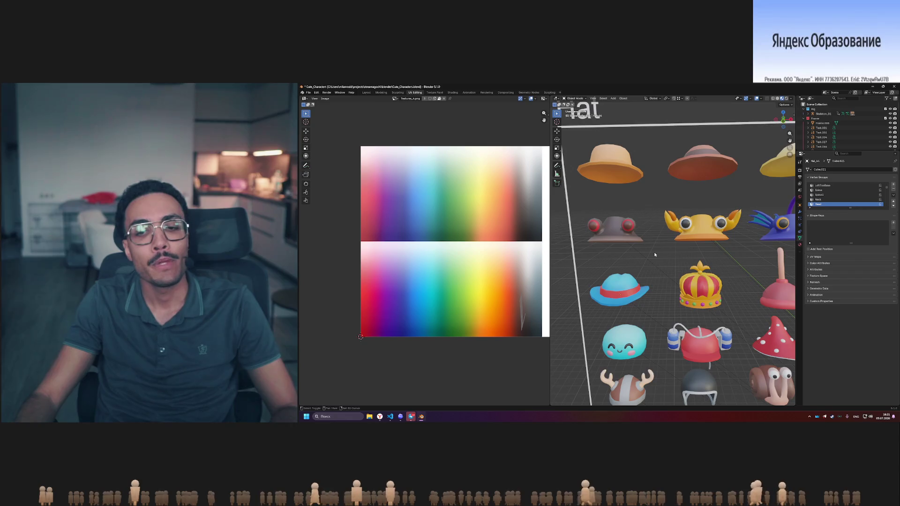
scroll(655, 254, down, 8)
scroll(660, 257, up, 3)
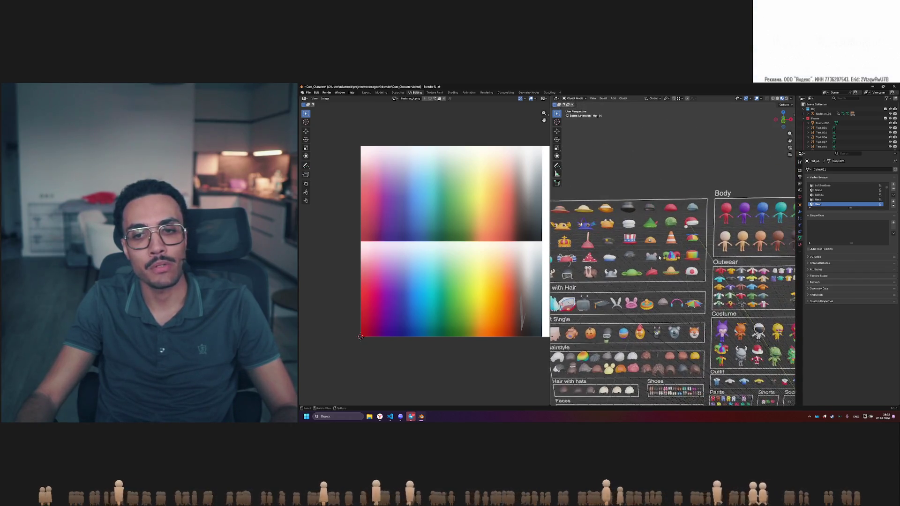
shift+scroll(680, 277, down, 3)
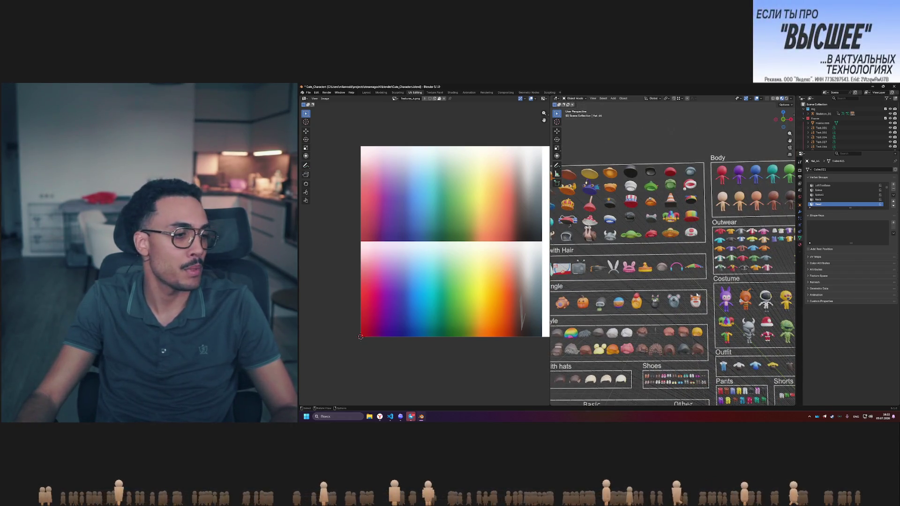
middle_drag(696, 295, 652, 259)
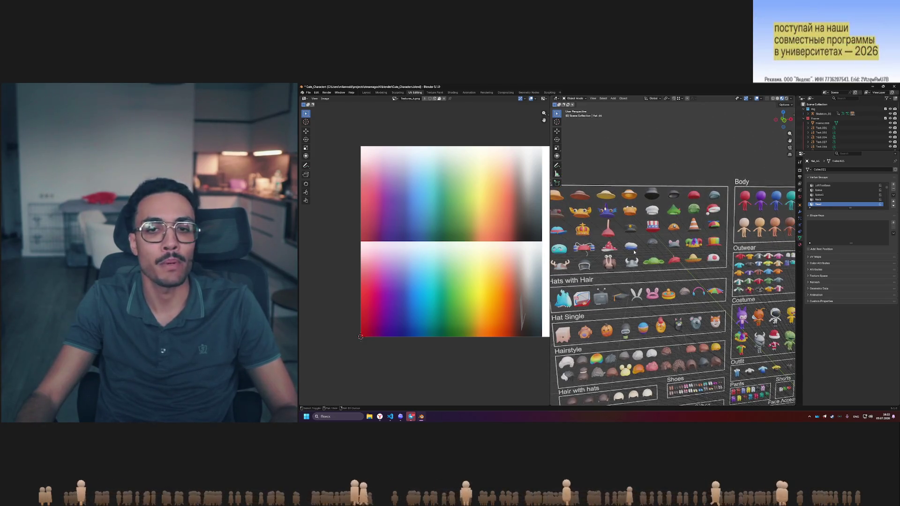
scroll(634, 252, up, 10)
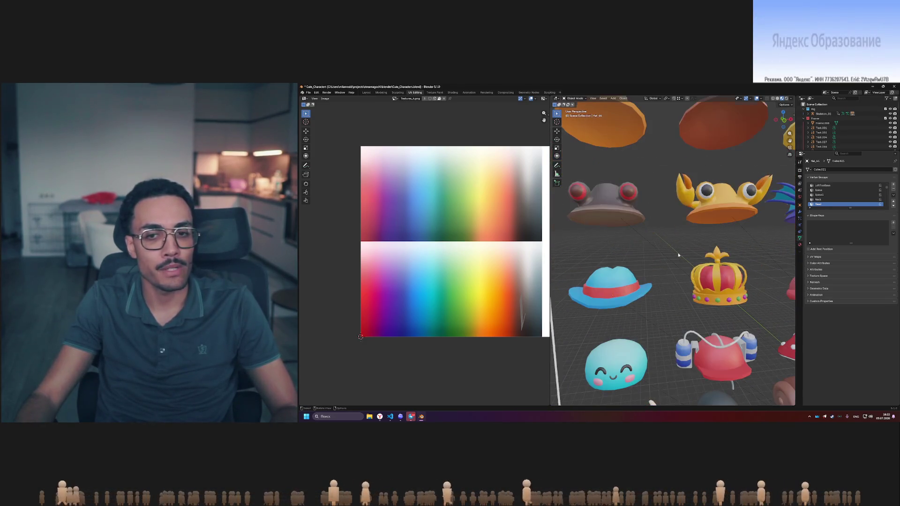
middle_drag(678, 255, 678, 257)
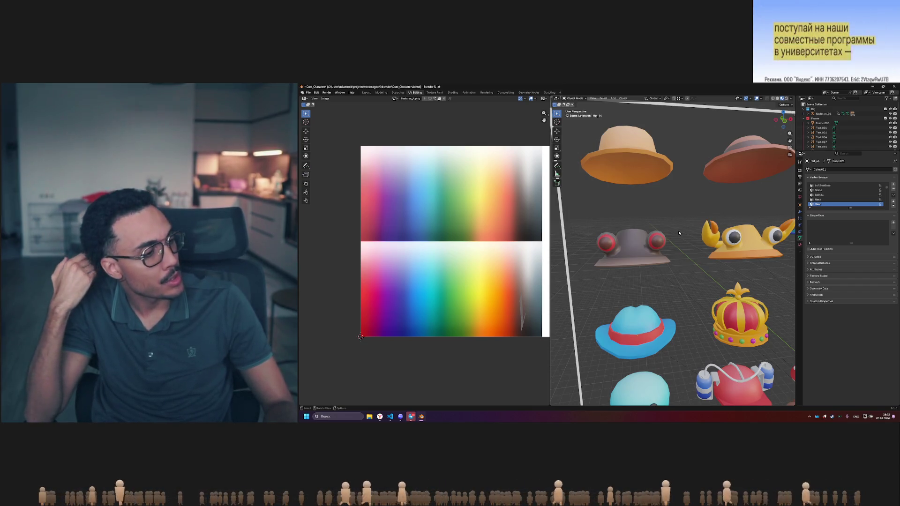
Toggle the hat into Edit Mode and back, then quit Blender up to the save-changes prompt
key(ctrl)
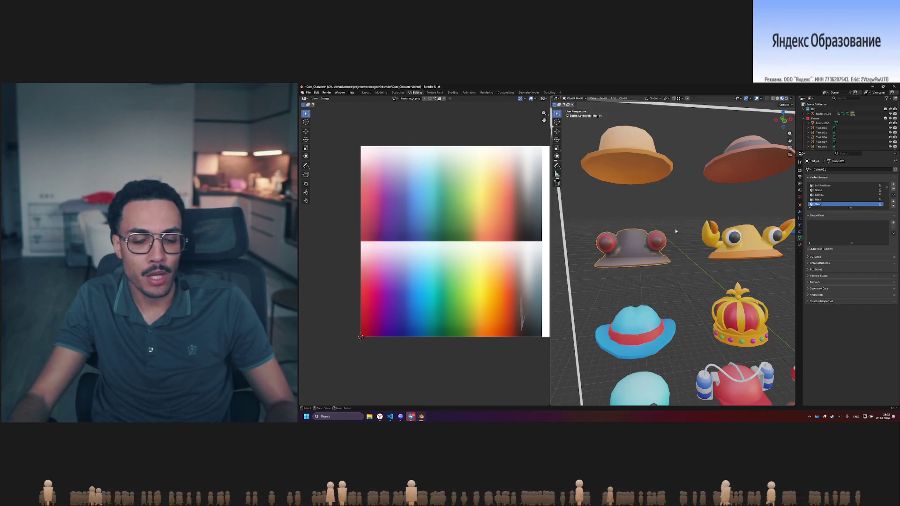
key(Tab)
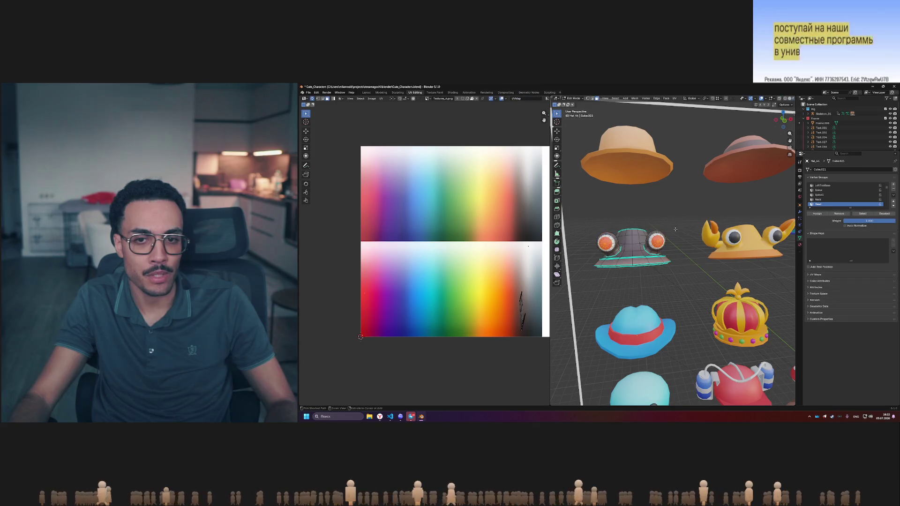
key(Tab)
key(Tab)
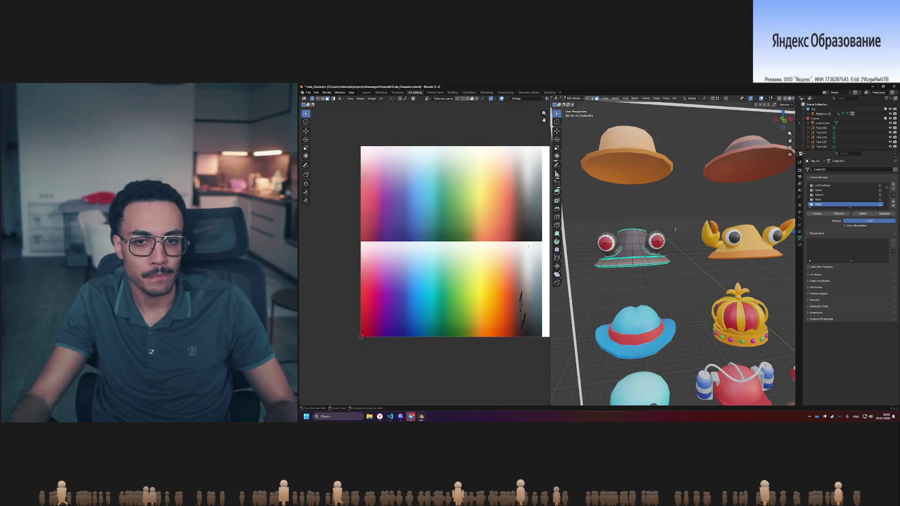
key(ctrl)
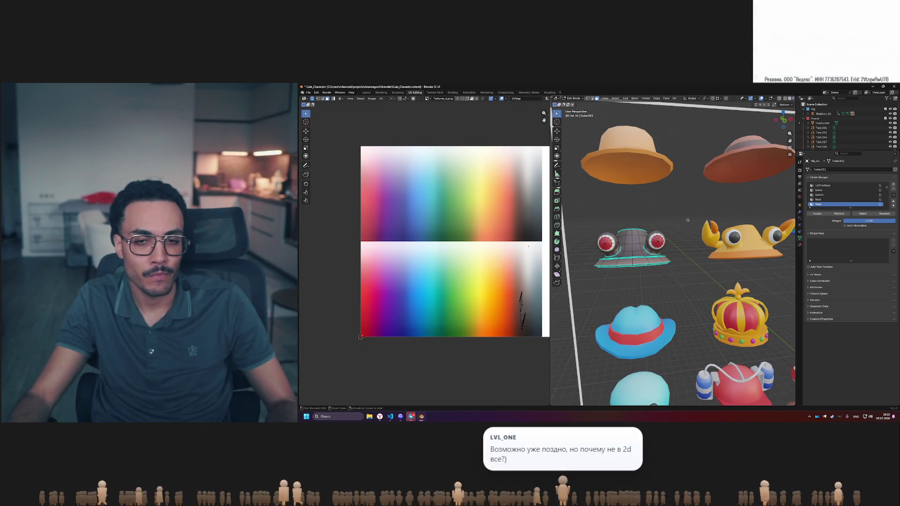
key(ctrl+q)
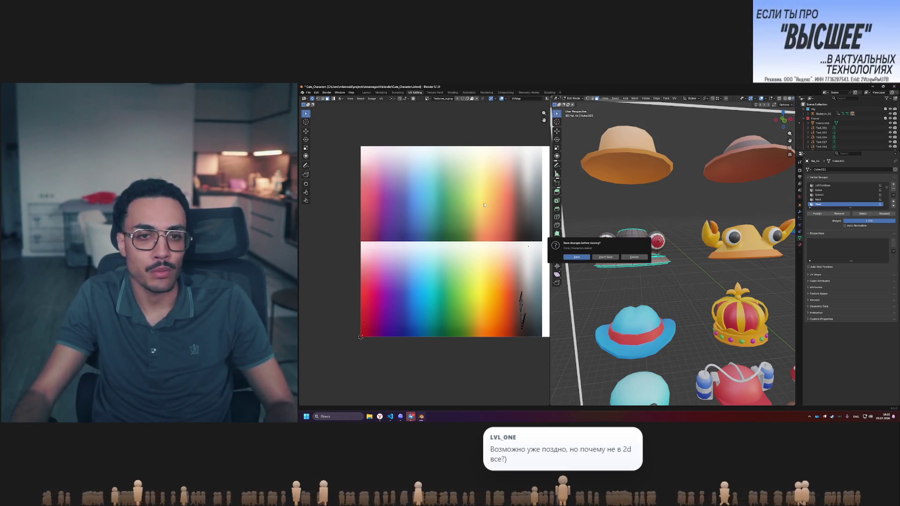
Close Blender without saving, then discard Cute_Characters.blend's changes in VS Code Source Control
click(604, 257)
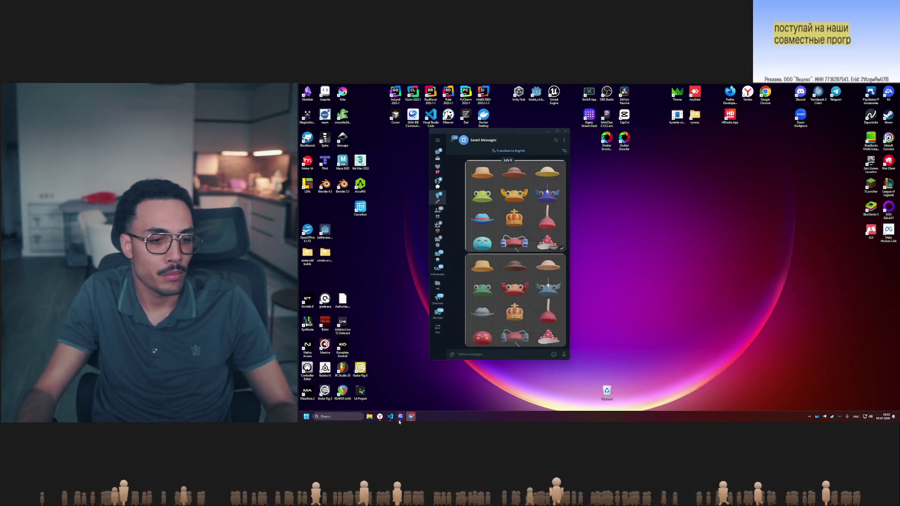
click(390, 417)
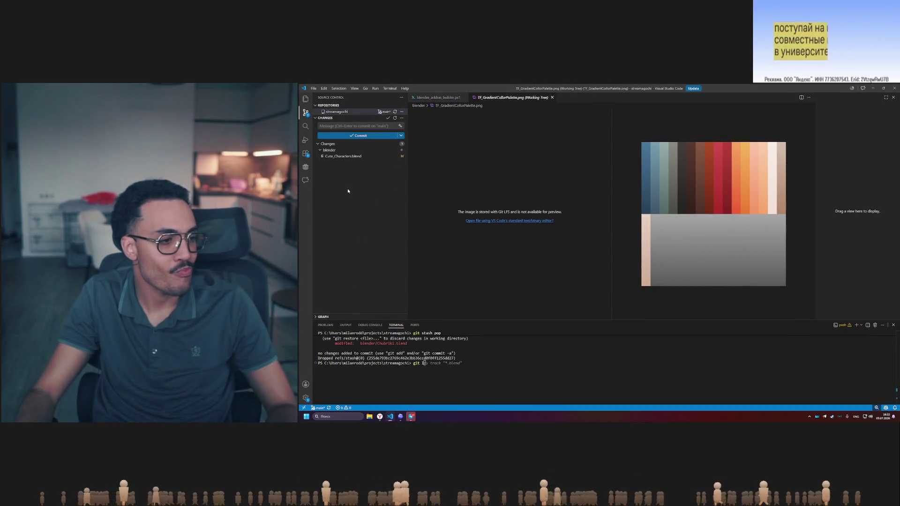
click(356, 156)
right_click(357, 157)
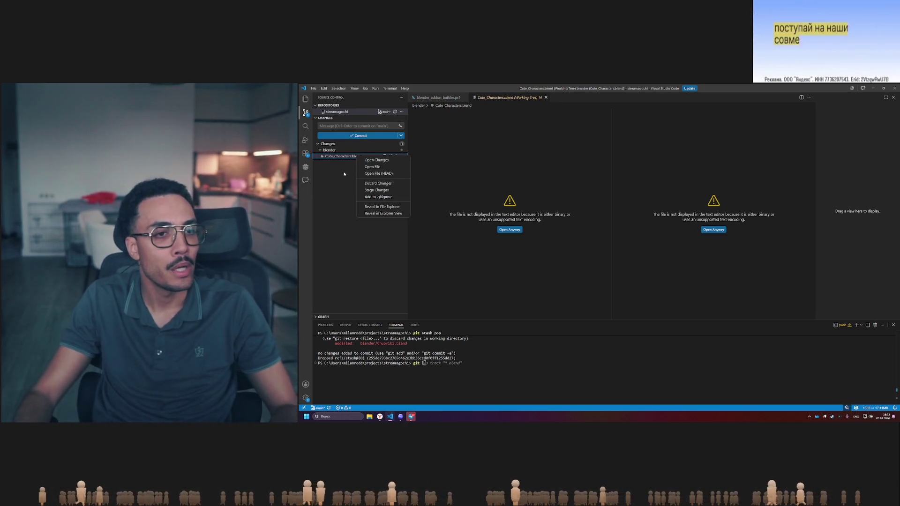
key(Escape)
click(391, 151)
click(614, 248)
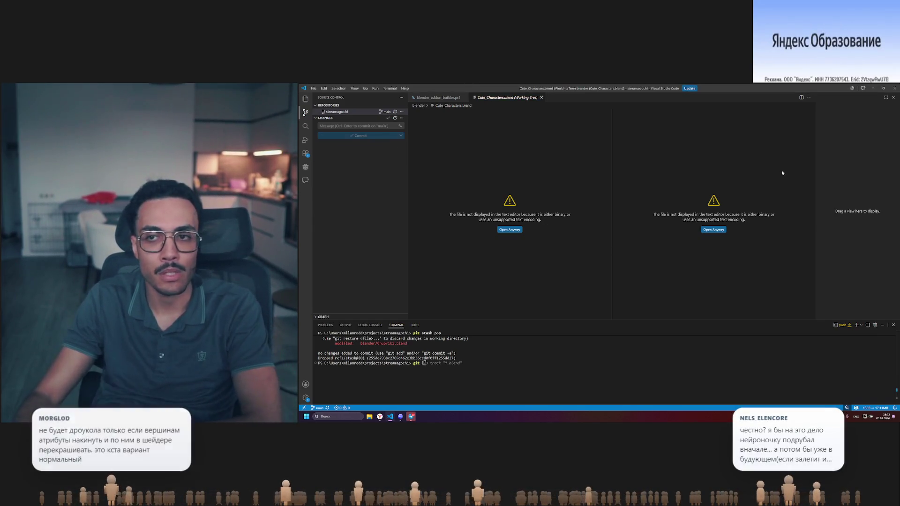
Minimize VS Code and Telegram, then launch Blender again
click(875, 88)
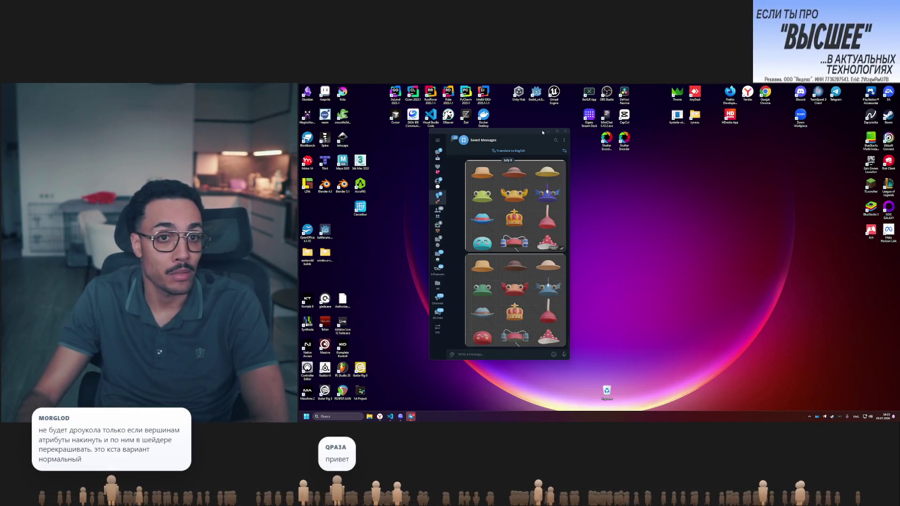
click(549, 133)
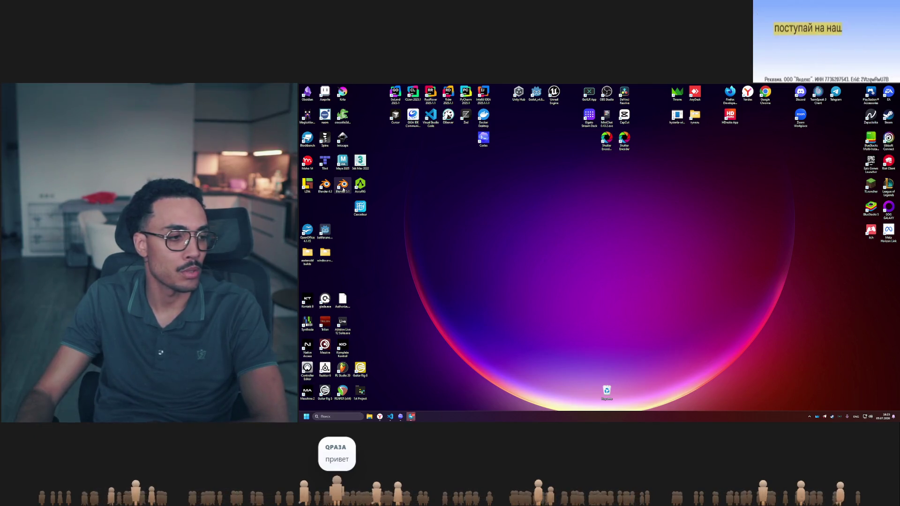
double_click(343, 187)
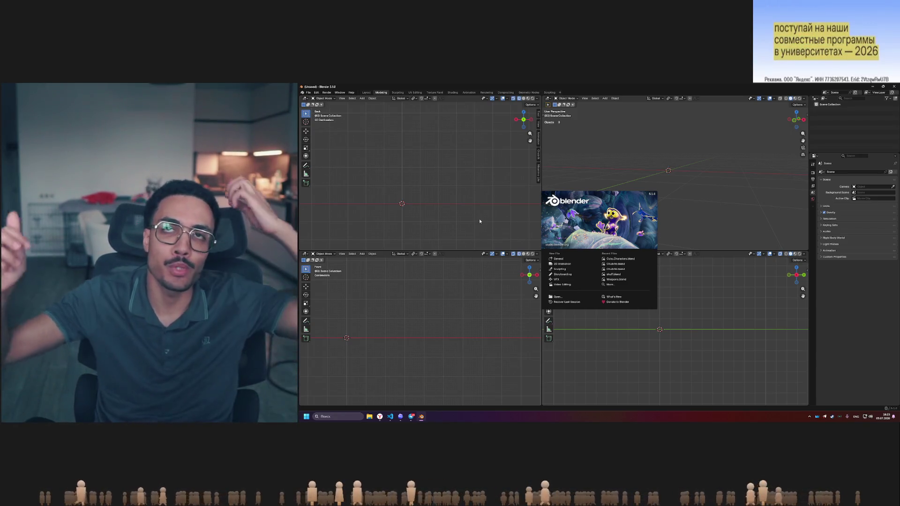
Open Cute_Characters.blend from the splash's recent files, zoom in, and select the purple costume character
click(620, 259)
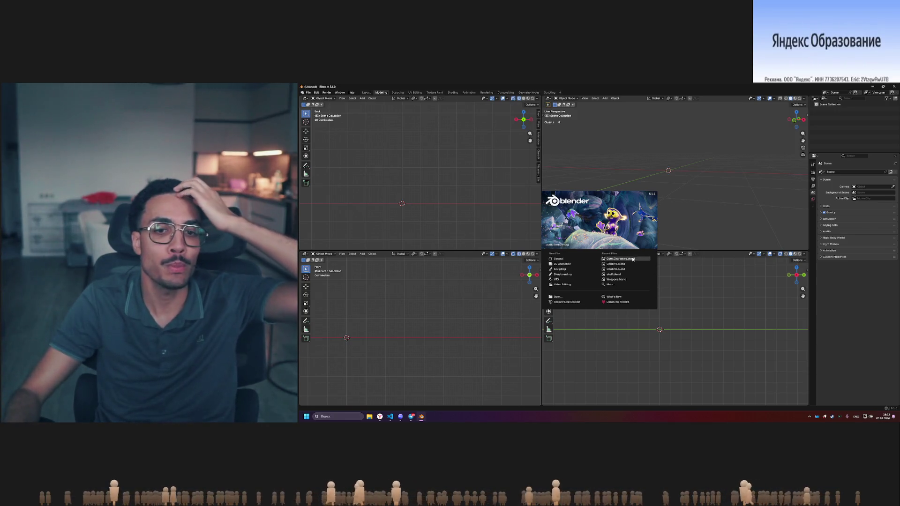
scroll(481, 169, up, 6)
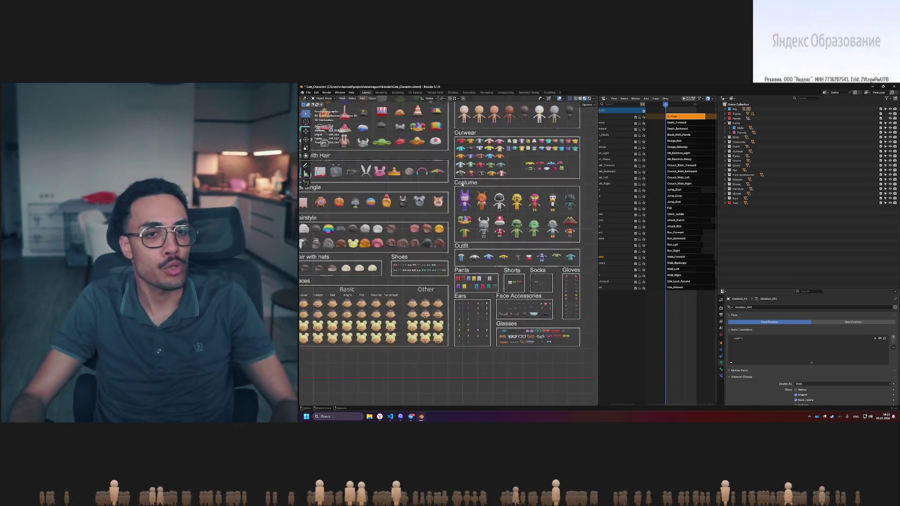
scroll(503, 174, up, 8)
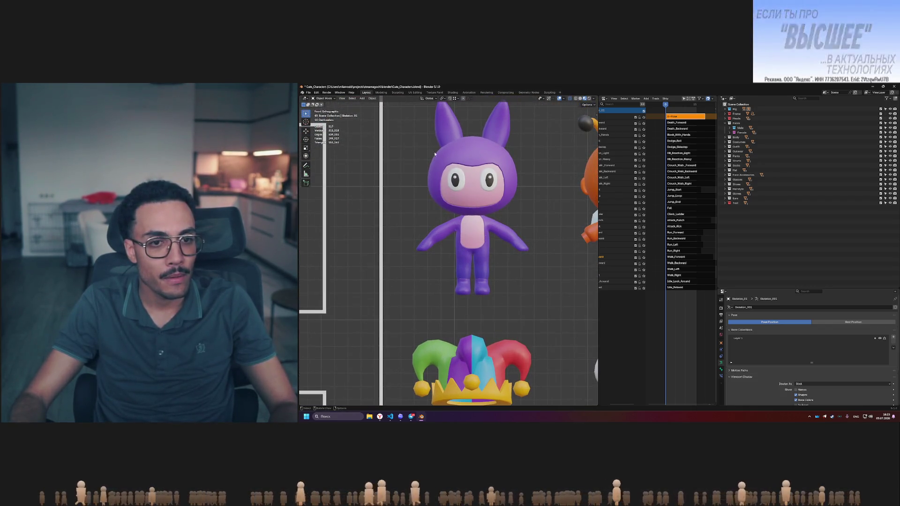
click(497, 171)
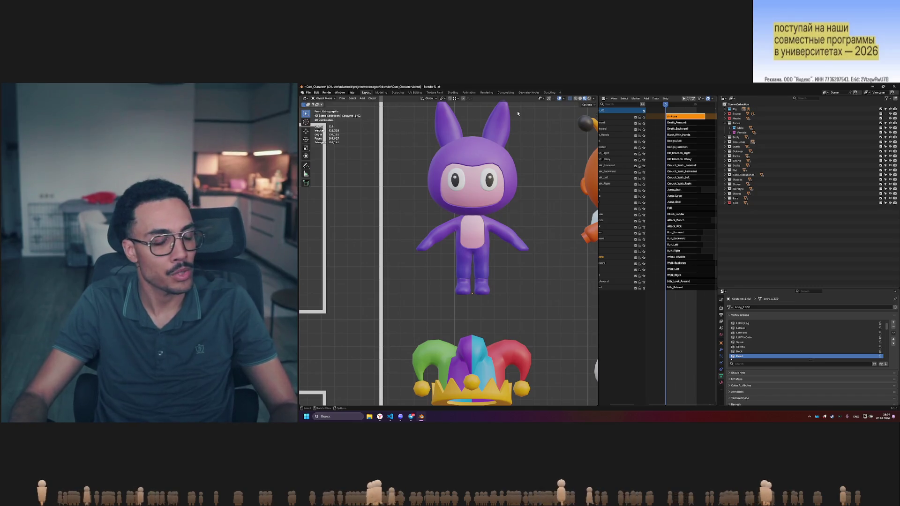
scroll(448, 248, down, 4)
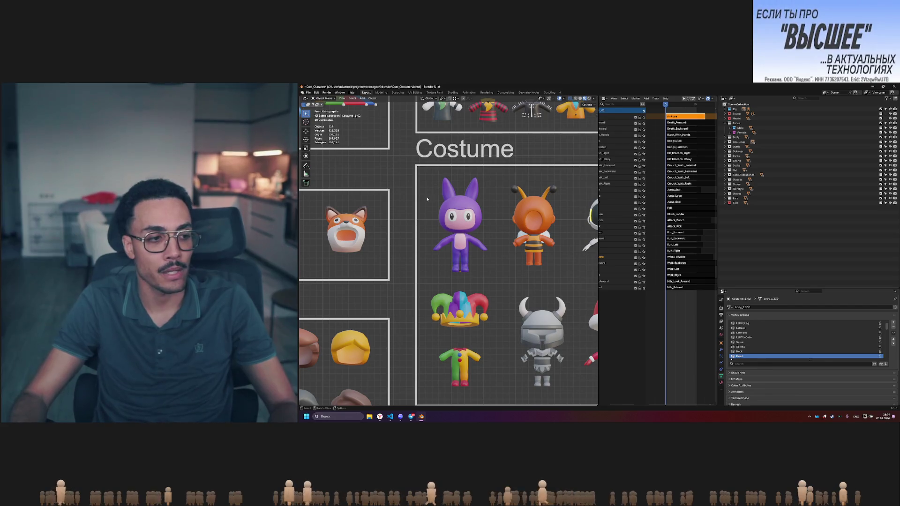
Bring the pumpkin head piece into view and switch to the UV Editing workspace
shift+middle_drag(419, 208, 517, 212)
shift+scroll(436, 192, left, 10)
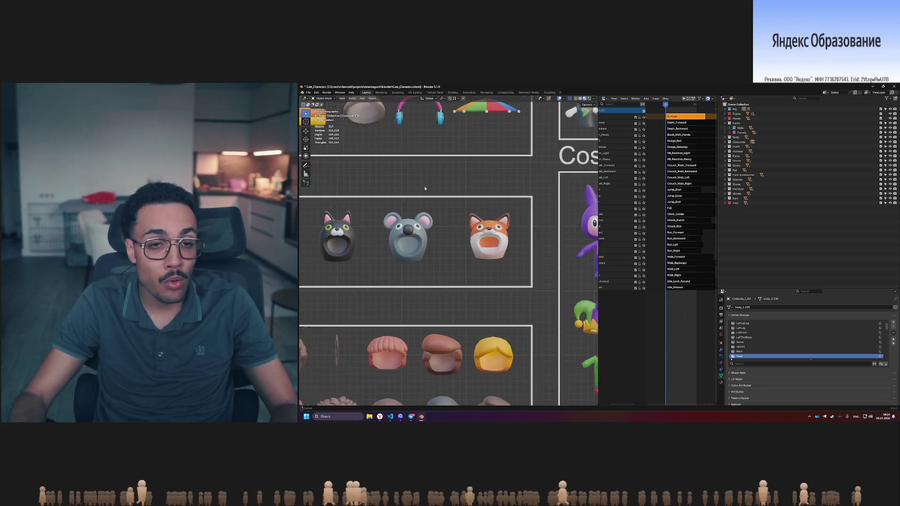
ctrl+scroll(469, 197, left, 6)
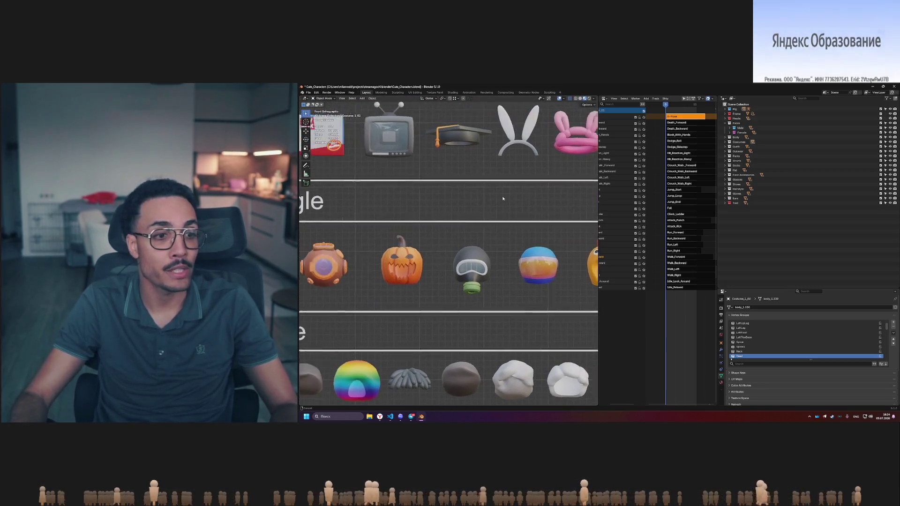
scroll(482, 263, up, 3)
mouse_move(483, 263)
middle_down()
mouse_move(553, 275)
mouse_move(512, 265)
middle_up()
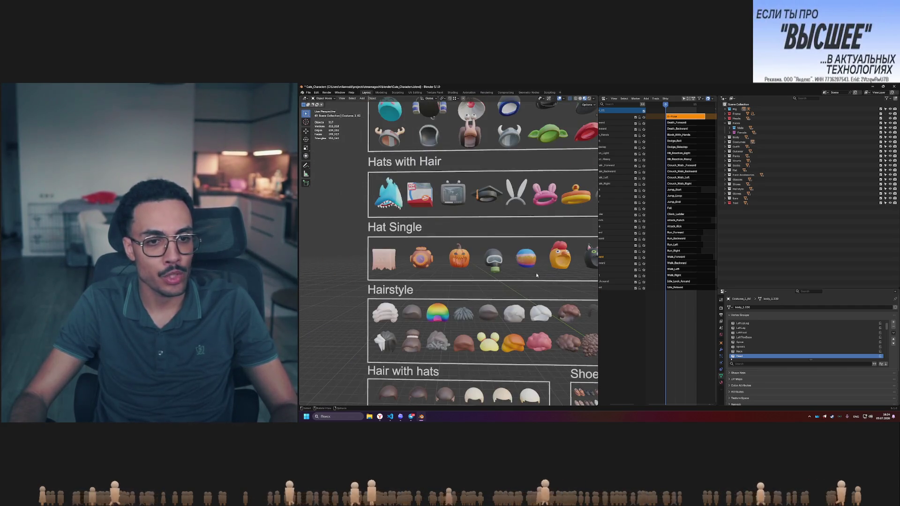
scroll(513, 265, up, 6)
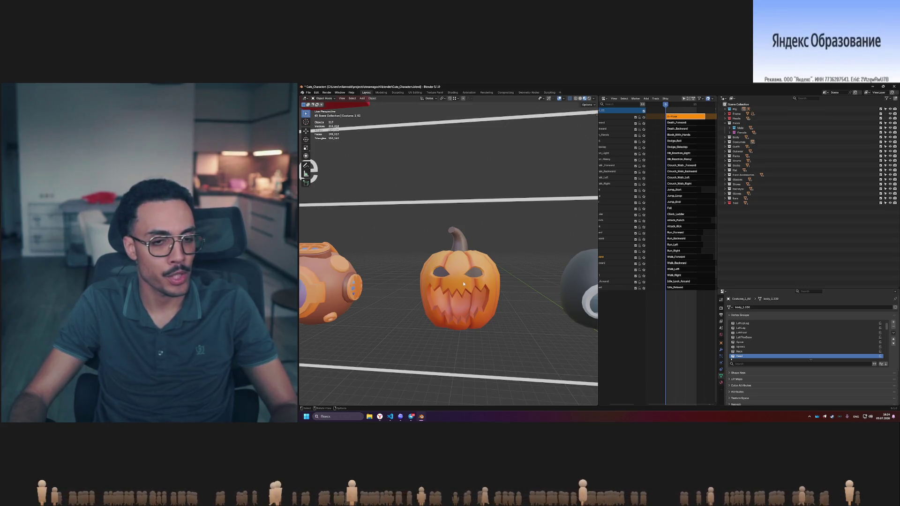
middle_drag(450, 279, 454, 279)
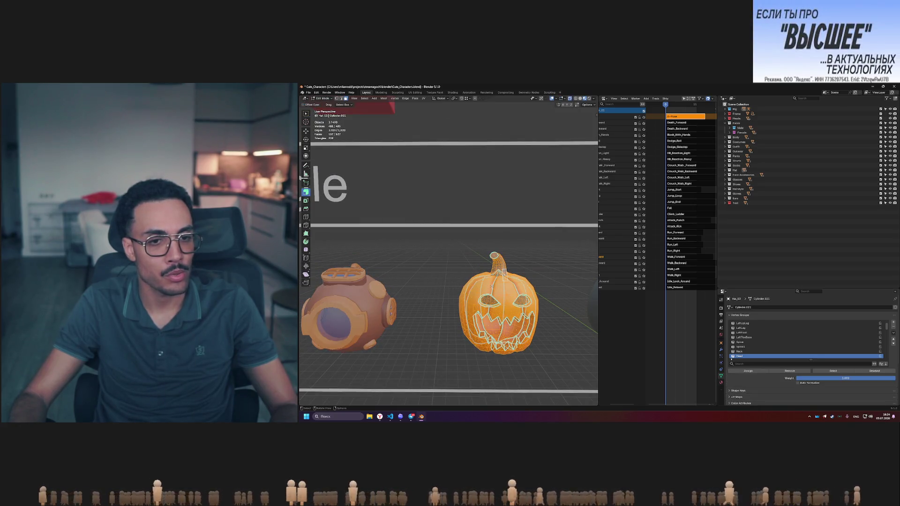
click(414, 93)
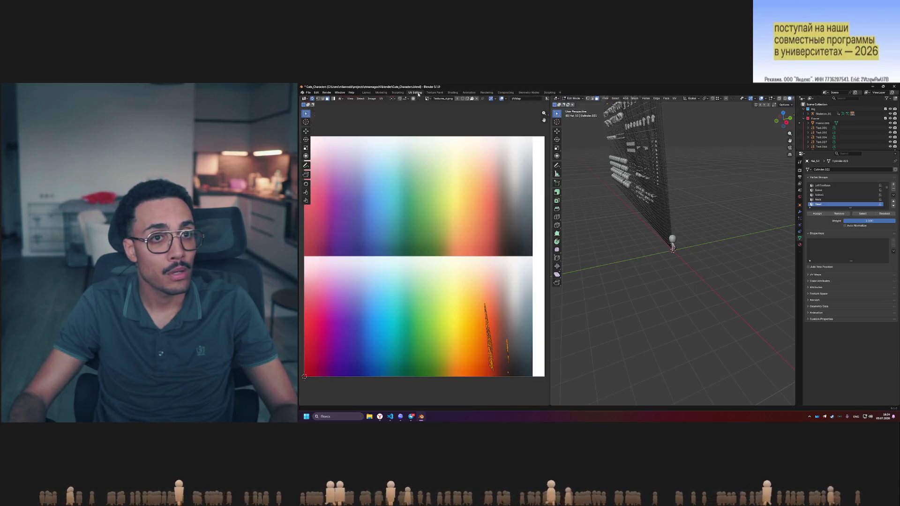
Isolate the pumpkin hat in Local View with numpad /
scroll(499, 280, down, 4)
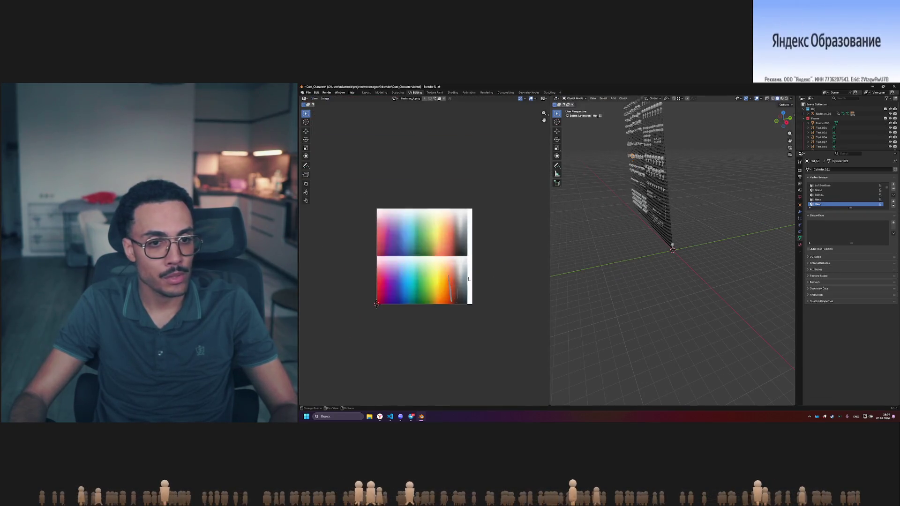
scroll(499, 280, up, 3)
middle_drag(759, 225, 669, 215)
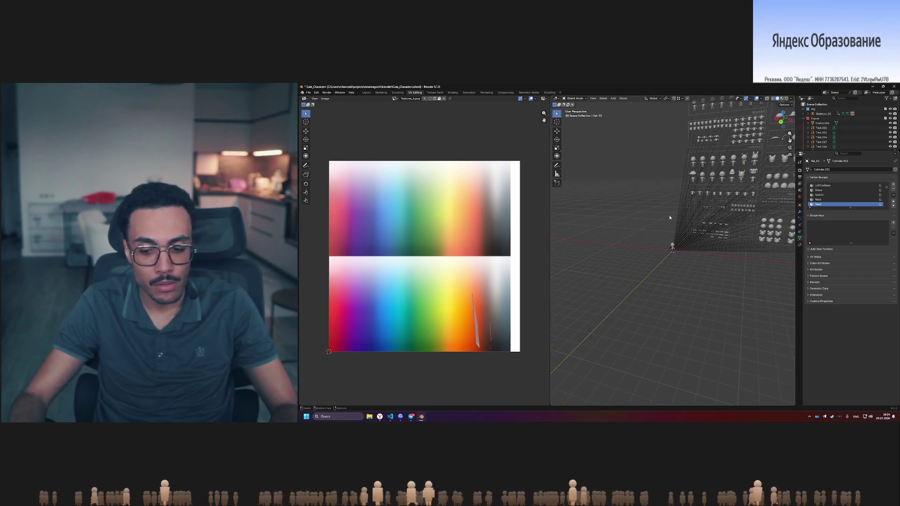
key(KP_Divide)
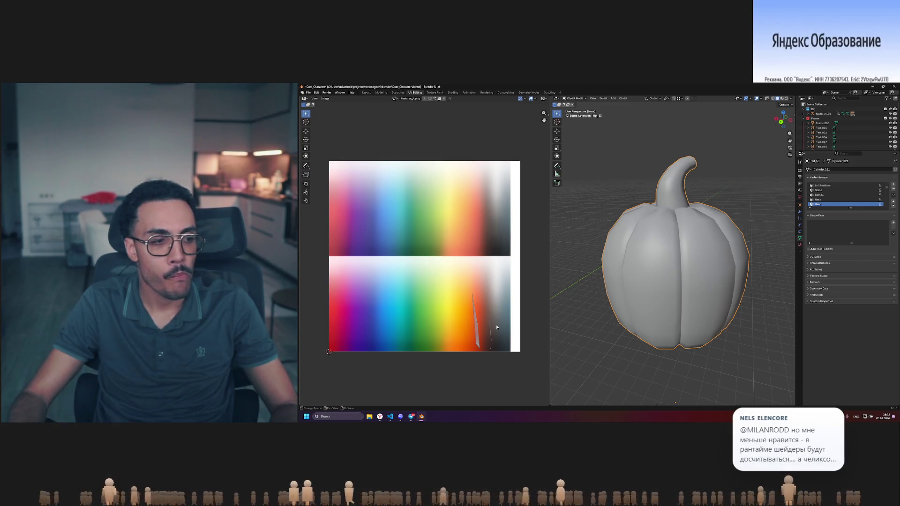
Enlarge the palette around its orange band and enter Edit Mode on the pumpkin
scroll(497, 327, up, 4)
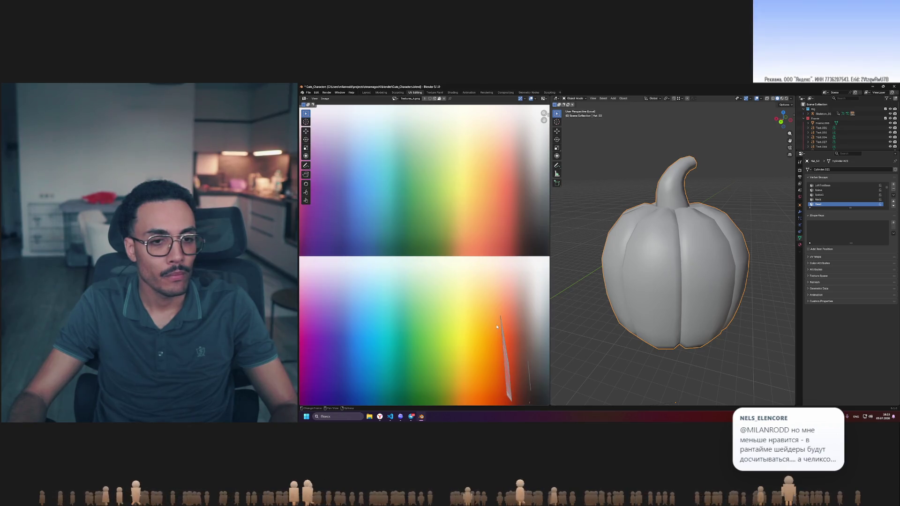
middle_drag(466, 307, 435, 271)
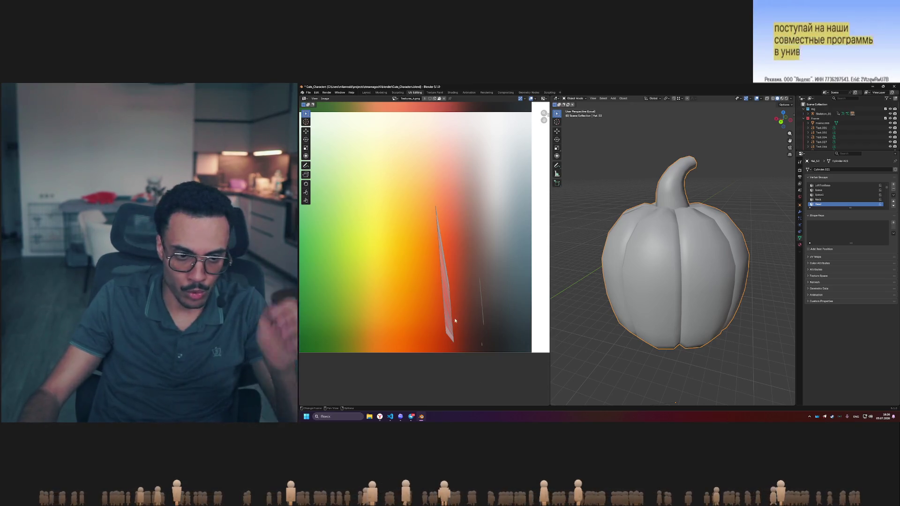
key(Tab)
Deselect the pumpkin stem and orbit around the pumpkin to inspect its wireframe from higher angles
shift+click(476, 346)
mouse_move(647, 328)
middle_down()
mouse_move(666, 322)
mouse_move(650, 299)
mouse_move(645, 320)
middle_up()
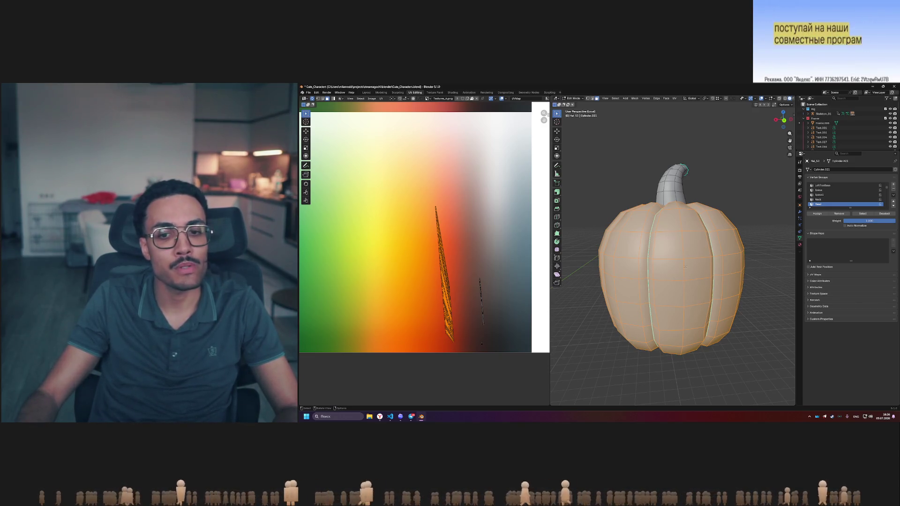
mouse_move(646, 329)
middle_down()
mouse_move(639, 336)
mouse_move(671, 314)
mouse_move(669, 328)
middle_up()
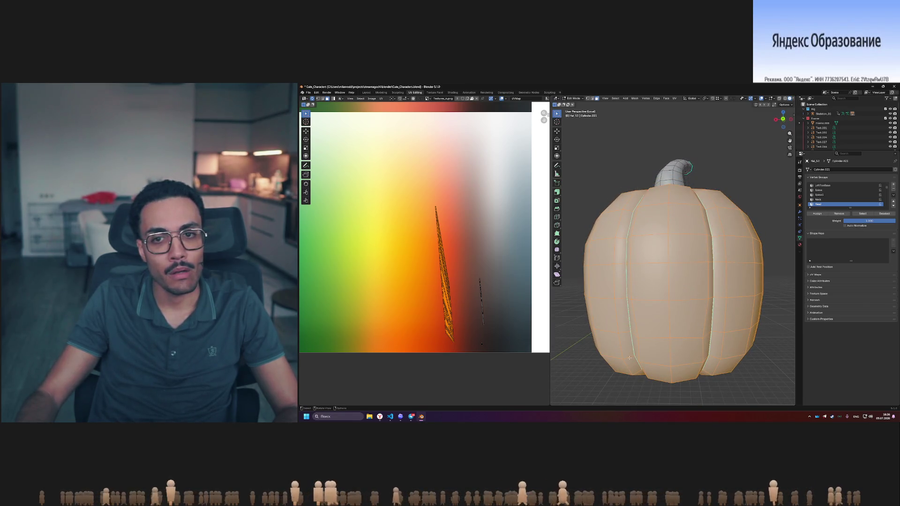
scroll(630, 357, down, 3)
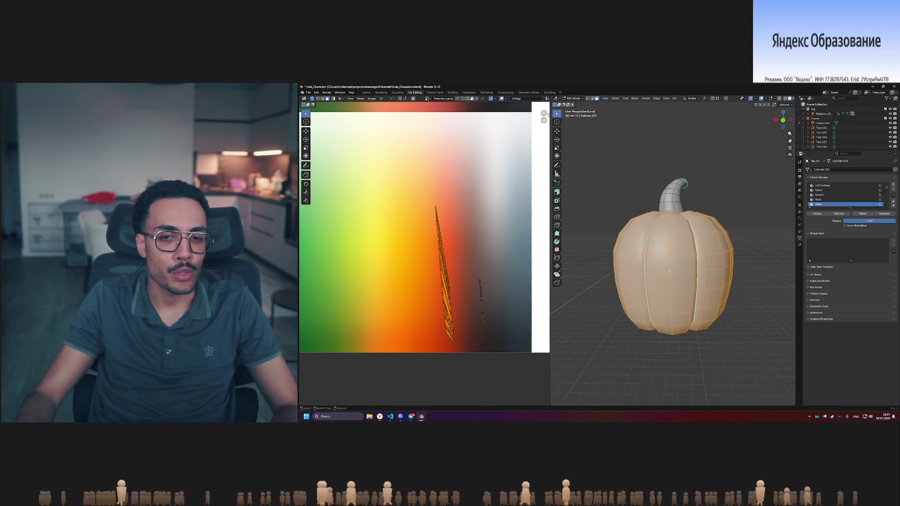
middle_drag(672, 274, 641, 333)
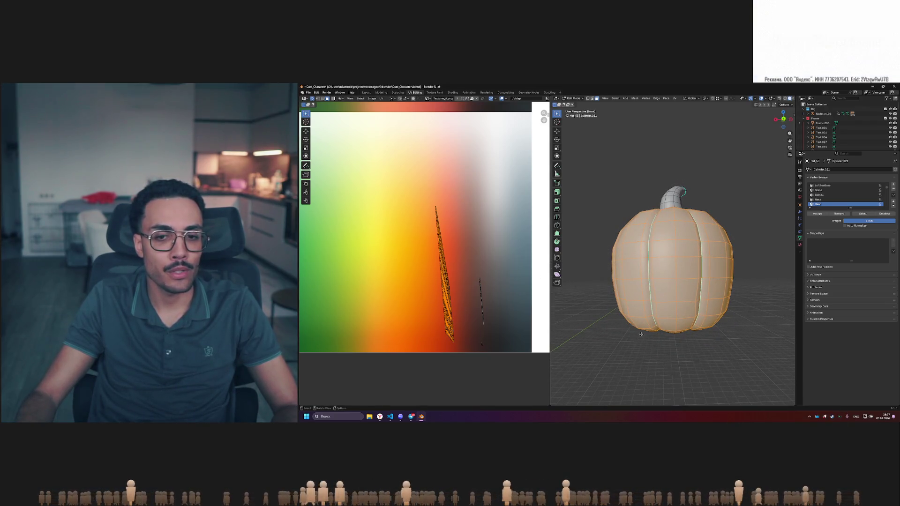
middle_drag(677, 250, 640, 327)
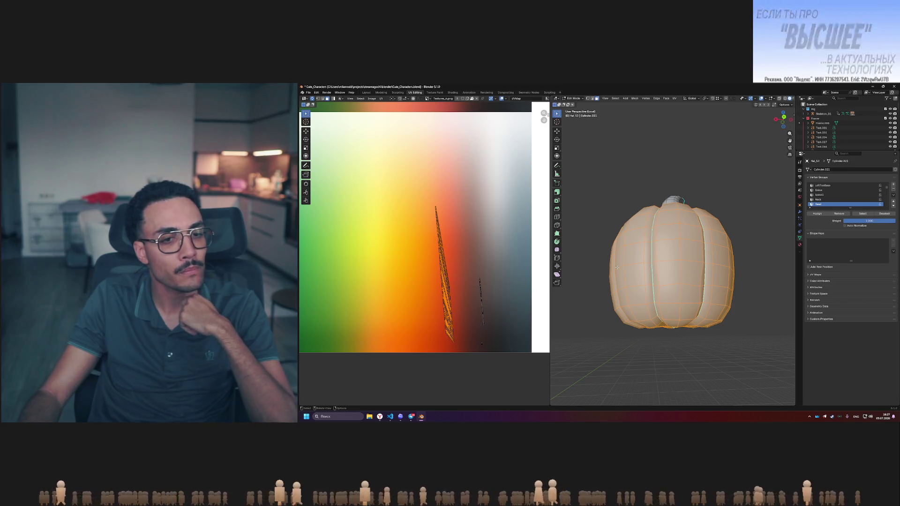
scroll(501, 286, down, 8)
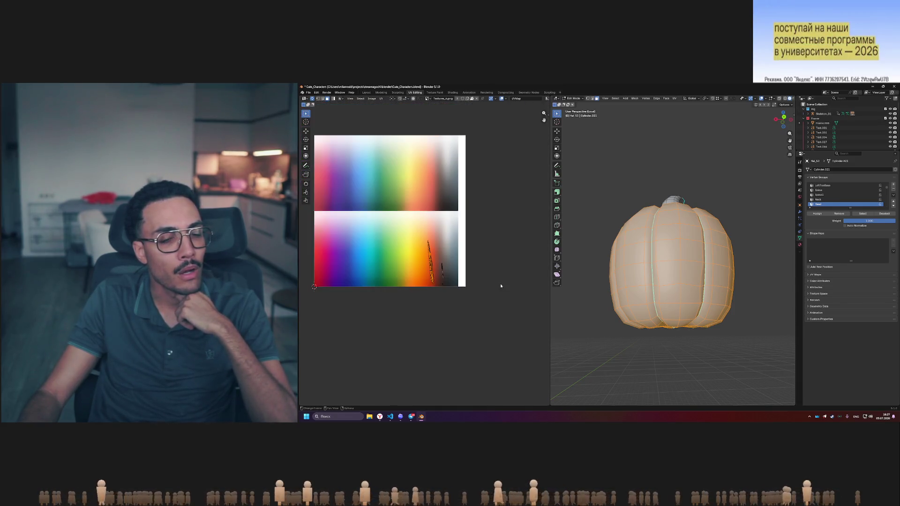
Center the palette texture in the UV Editor and orbit to view the pumpkin's stem side
scroll(436, 198, down, 1)
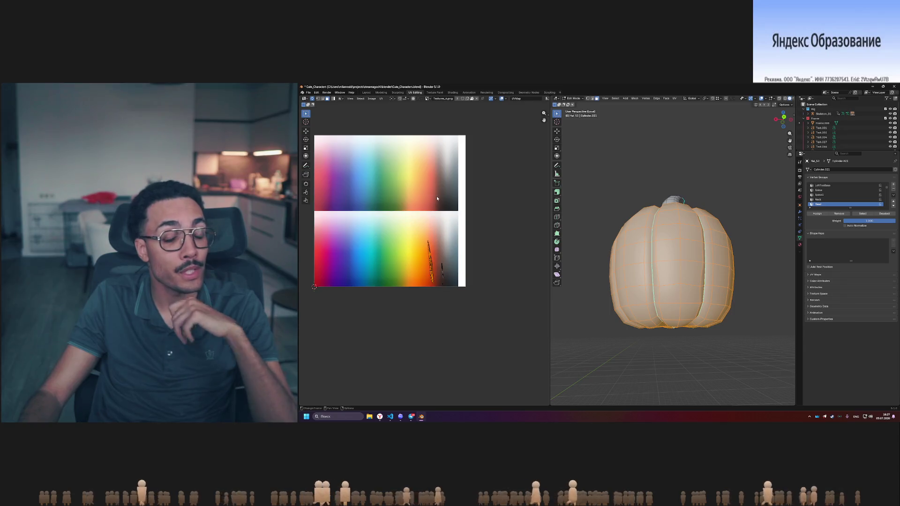
scroll(481, 217, up, 1)
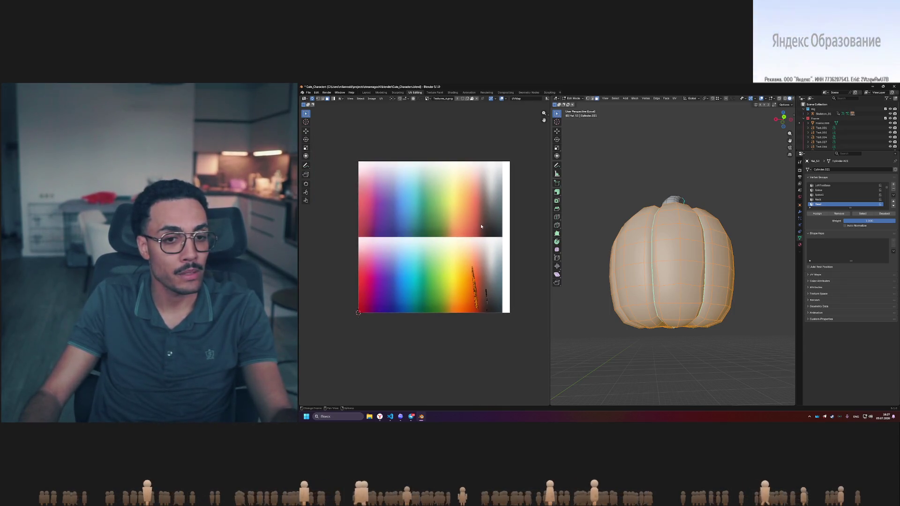
scroll(481, 220, up, 1)
middle_drag(482, 228, 468, 243)
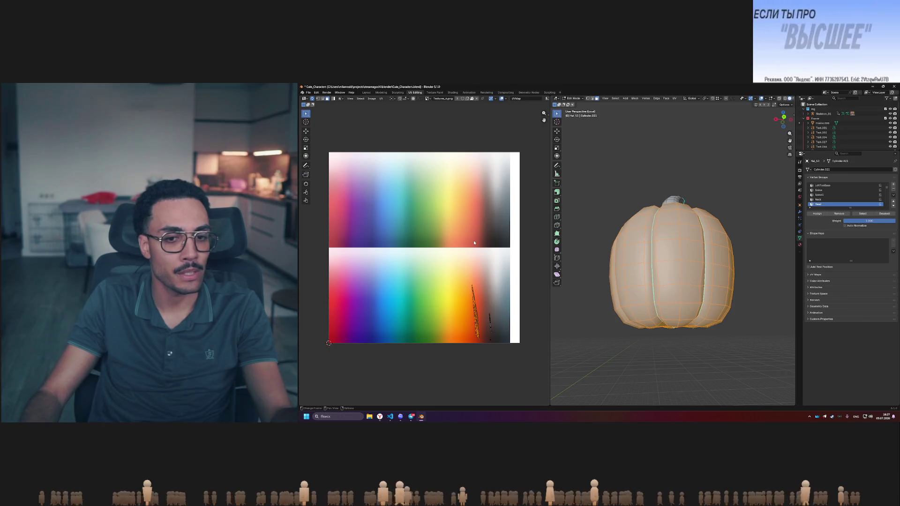
mouse_move(628, 254)
middle_down()
mouse_move(726, 275)
mouse_move(673, 270)
middle_up()
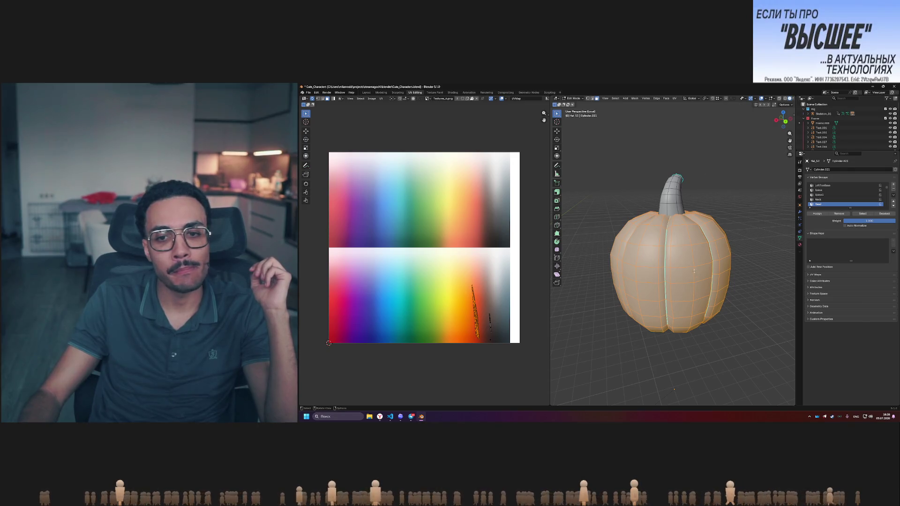
middle_drag(682, 275, 672, 270)
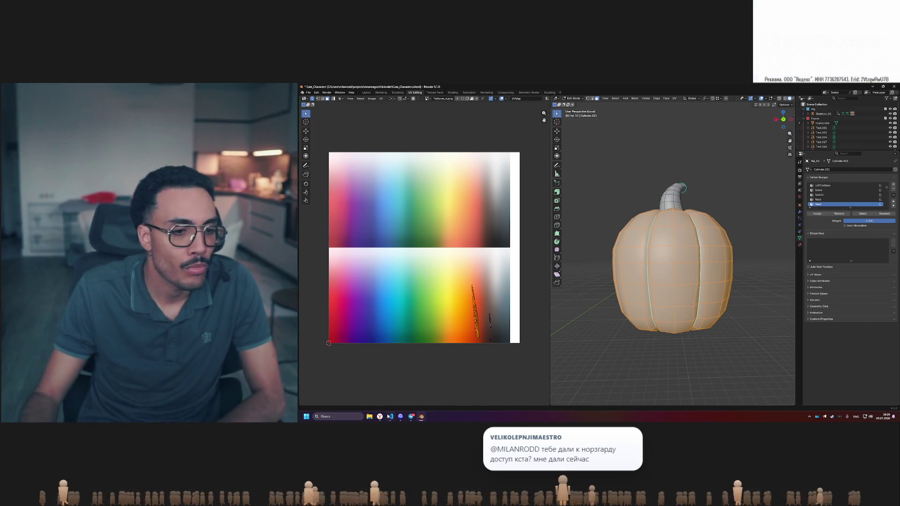
Switch to Yandex Browser and open a new tab for searching
key(alt+Tab)
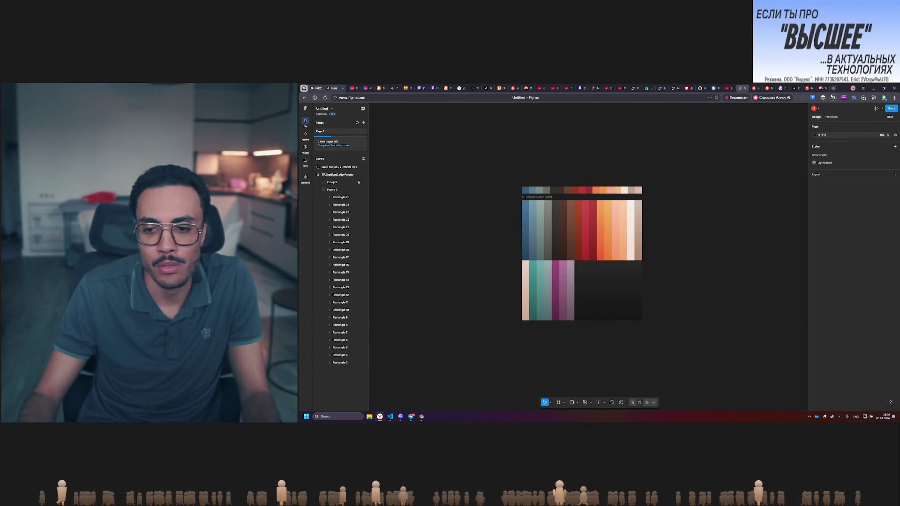
click(833, 88)
click(787, 98)
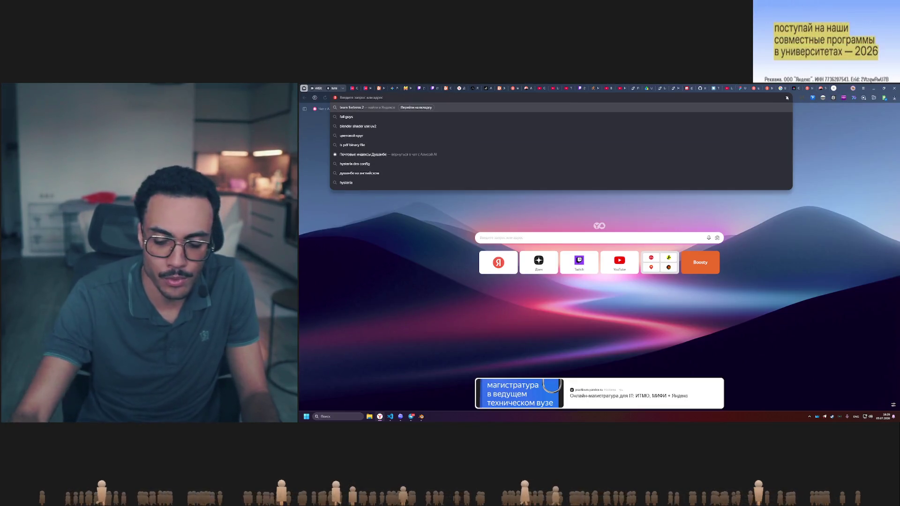
text(rf)
Search the web for 'частота работы gpu'
key(alt+shift)
text(частота раб)
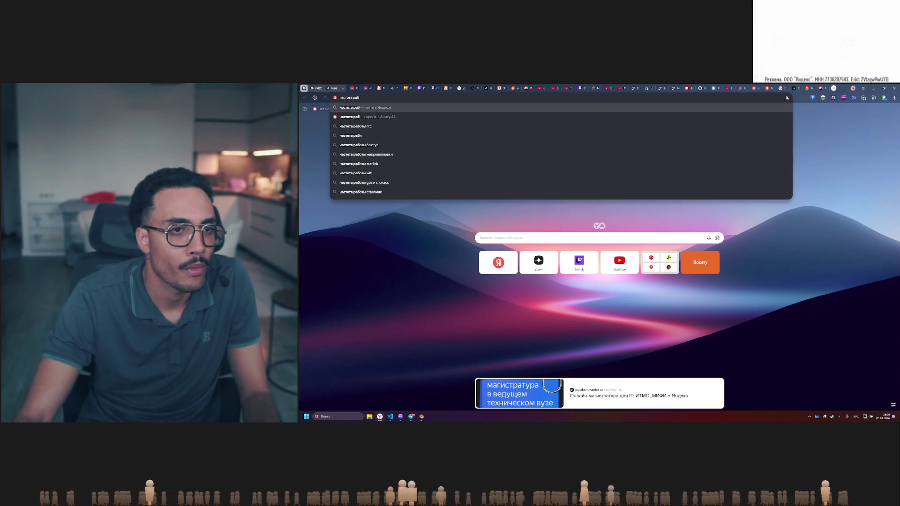
text(оты)
key(alt+shift)
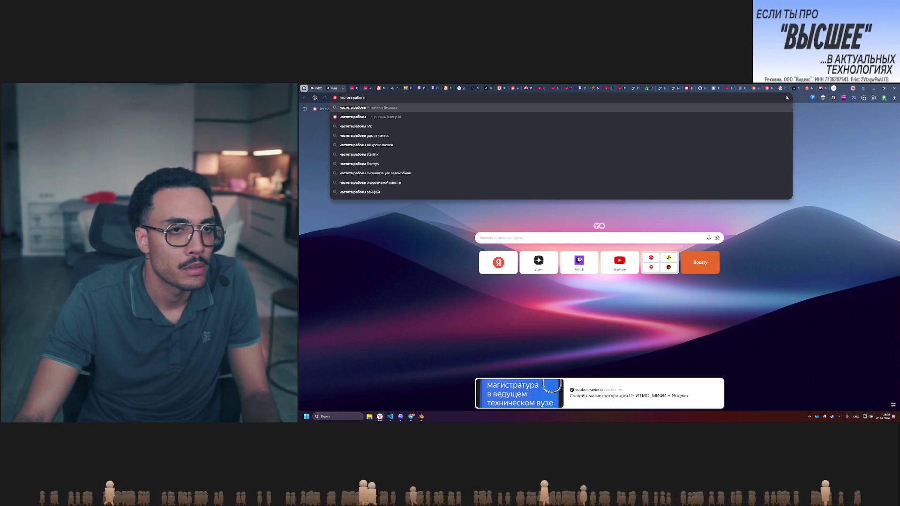
key(alt+shift)
text( процесса)
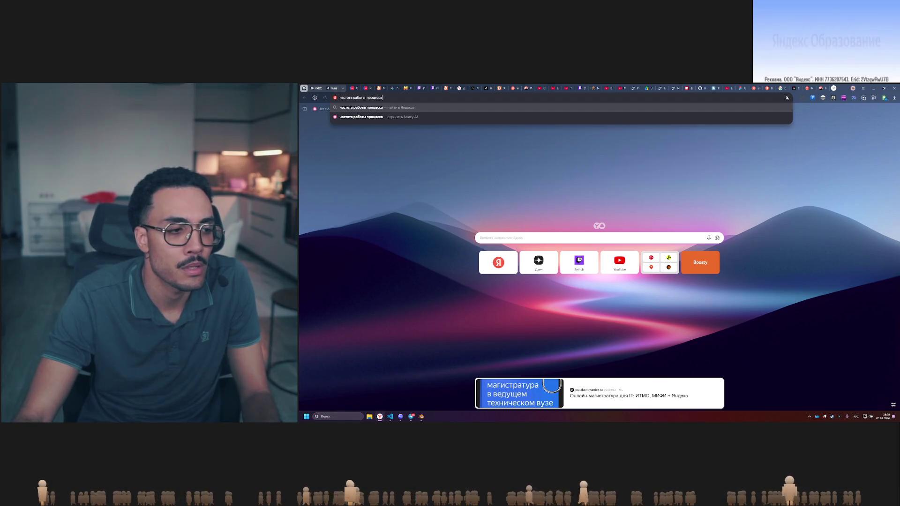
key(BackSpace)
key(BackSpace)
key(BackSpace)
key(alt+shift)
text(cpu)
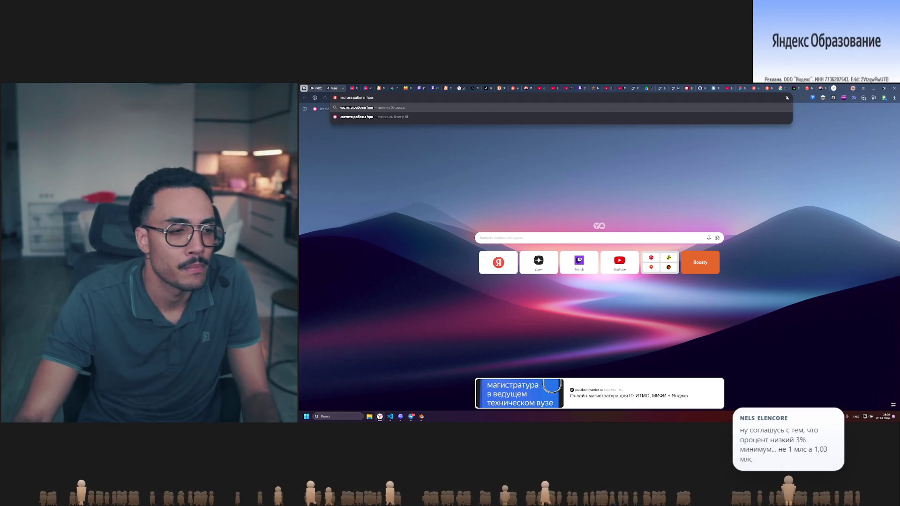
key(BackSpace)
key(BackSpace)
key(BackSpace)
text(gpu)
key(Return)
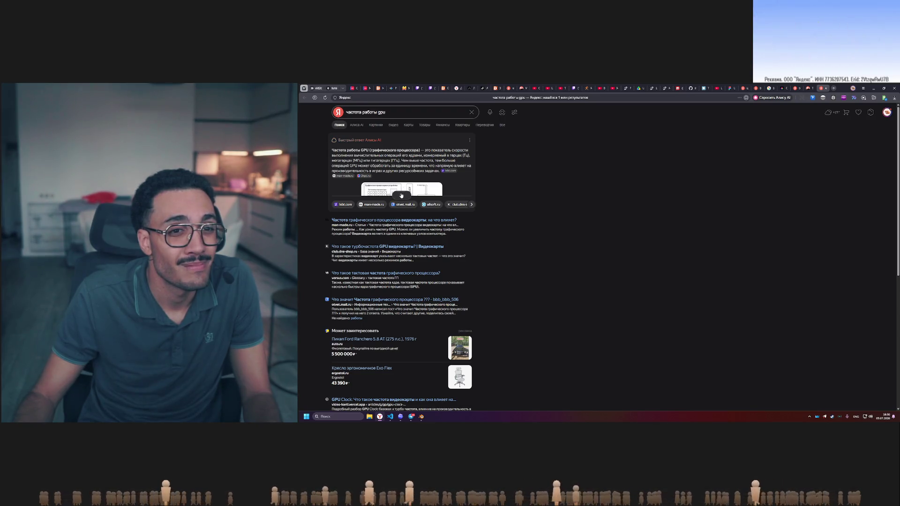
Expand the AI answer on GPU frequency, view and close its diagram, then return to Blender
click(402, 195)
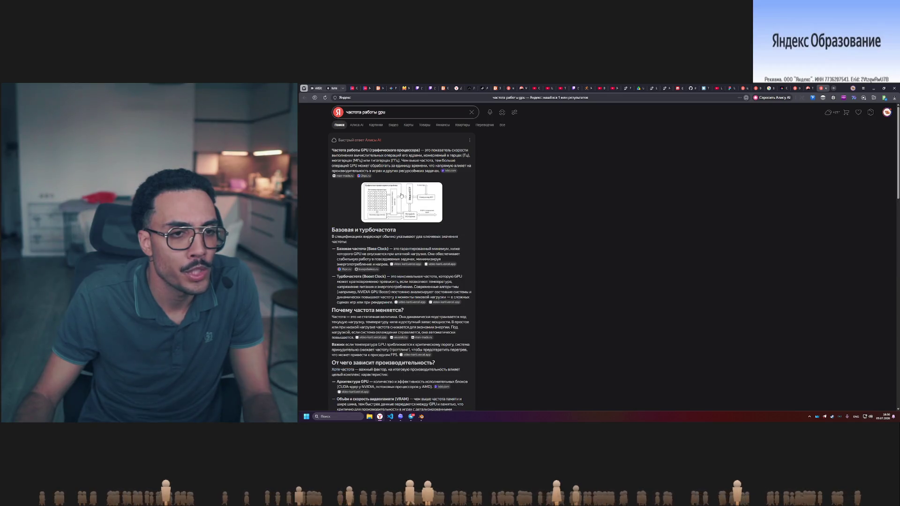
click(407, 196)
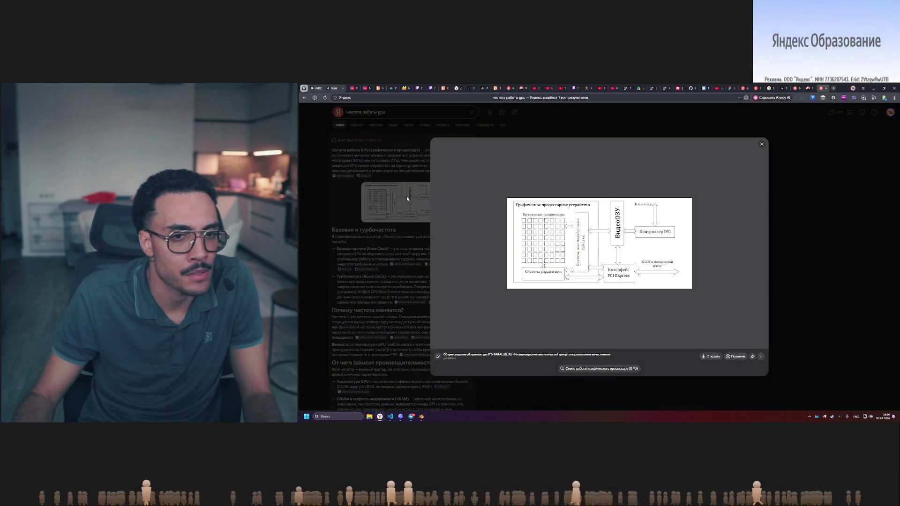
click(820, 209)
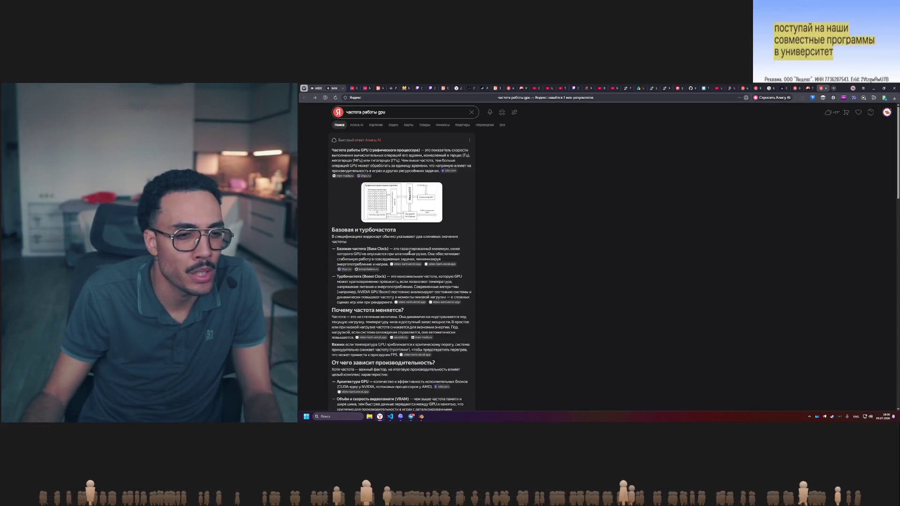
scroll(410, 253, down, 2)
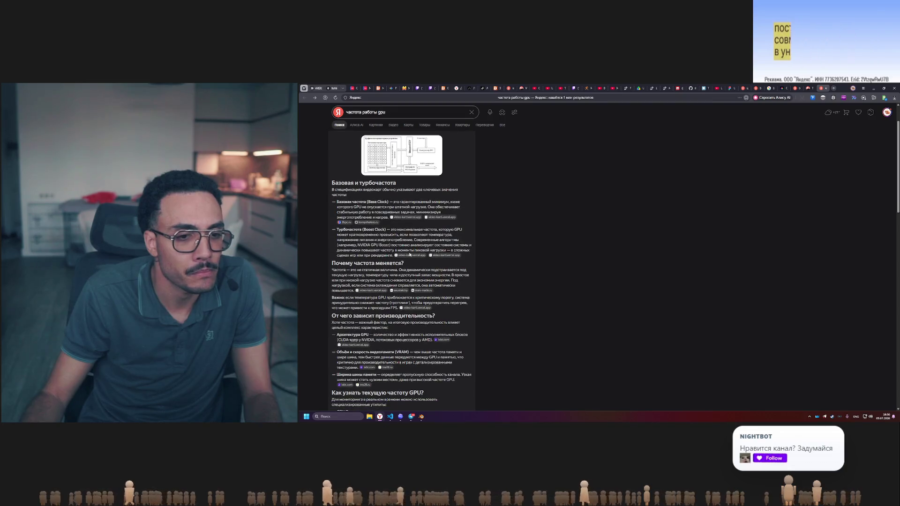
scroll(409, 254, down, 2)
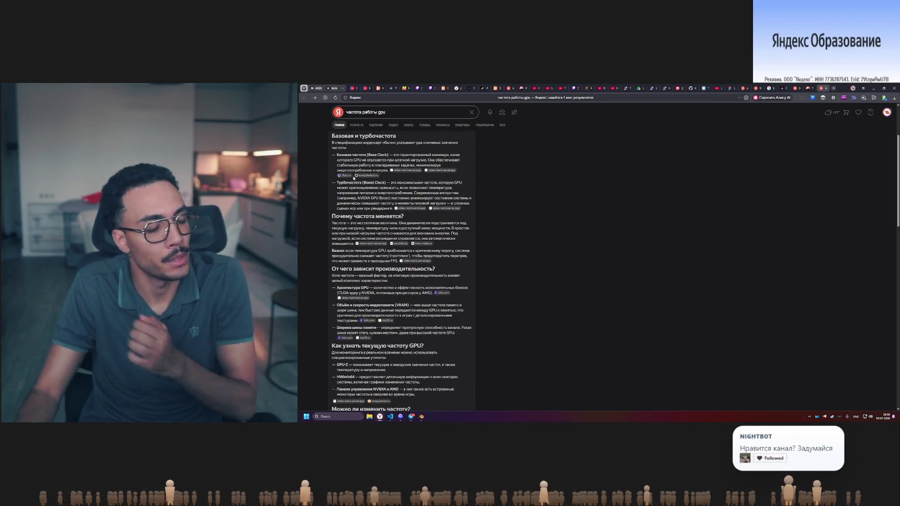
scroll(448, 250, down, 3)
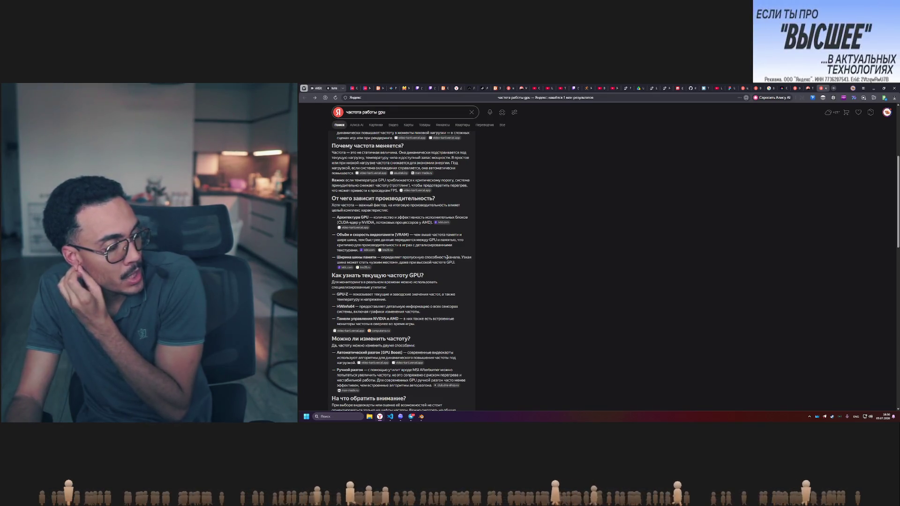
click(421, 416)
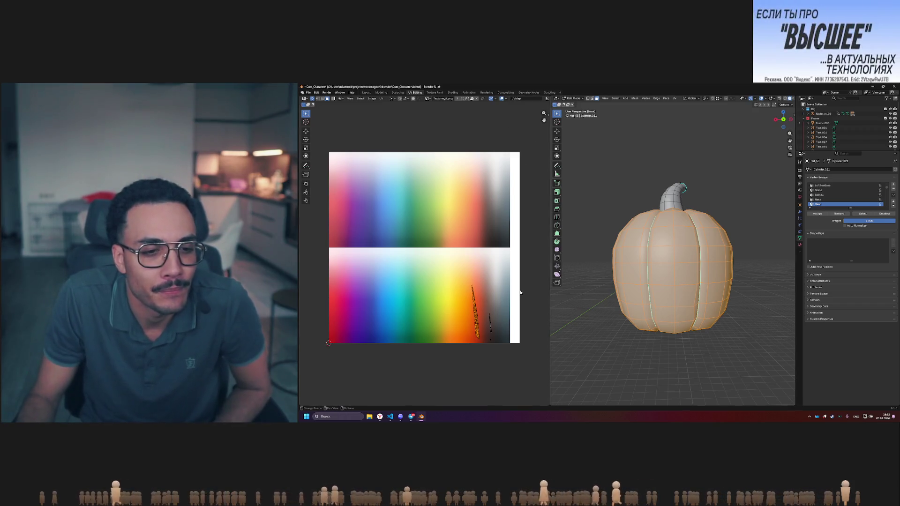
Deselect the entire pumpkin mesh in Edit Mode
click(621, 219)
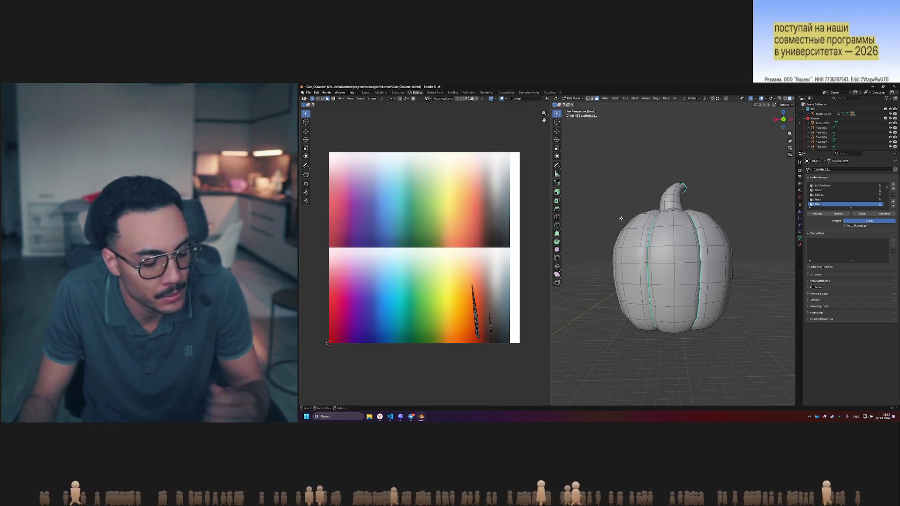
Exit the pumpkin's local view and Edit Mode, then orbit and zoom out to the whole character wall
key(KP_Divide)
key(Tab)
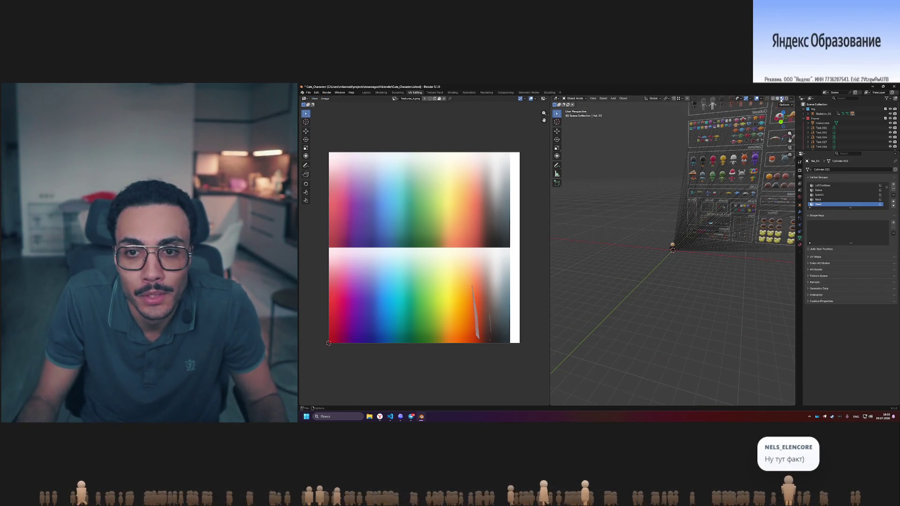
mouse_move(648, 153)
middle_down()
mouse_move(716, 230)
mouse_move(743, 227)
middle_up()
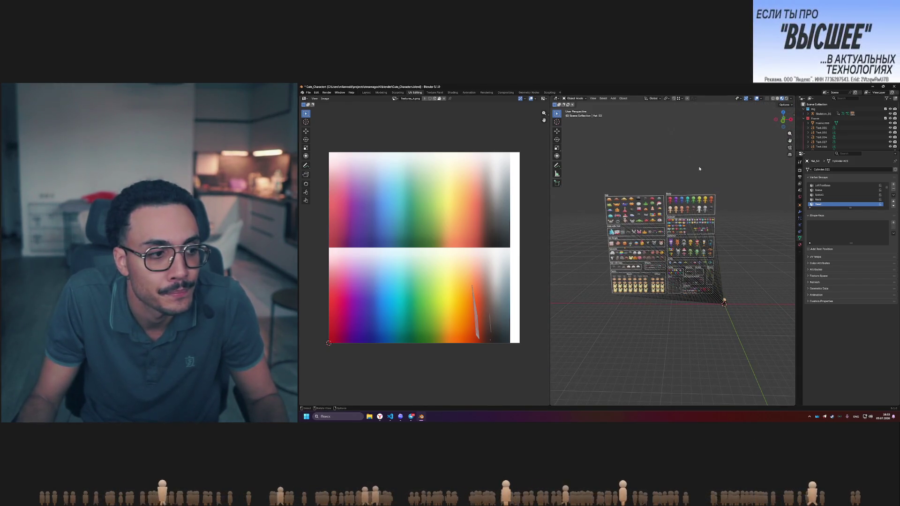
mouse_move(390, 417)
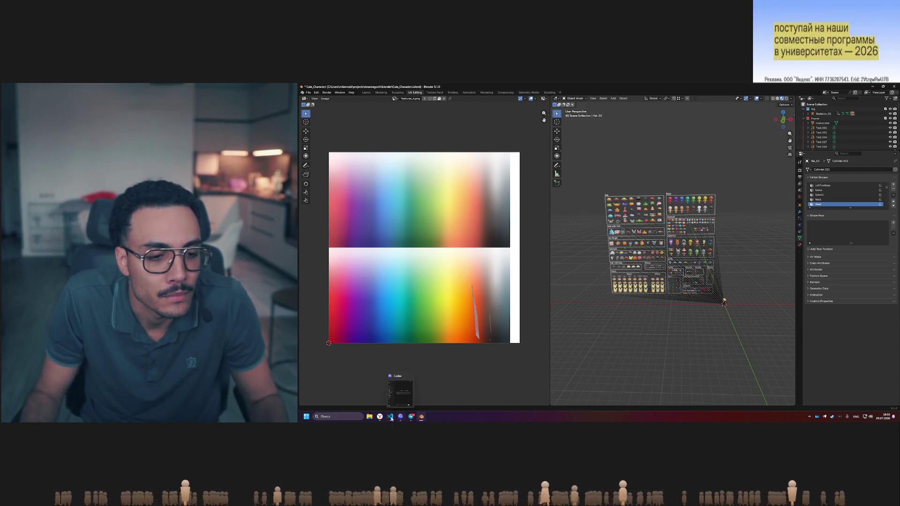
click(391, 417)
click(391, 417)
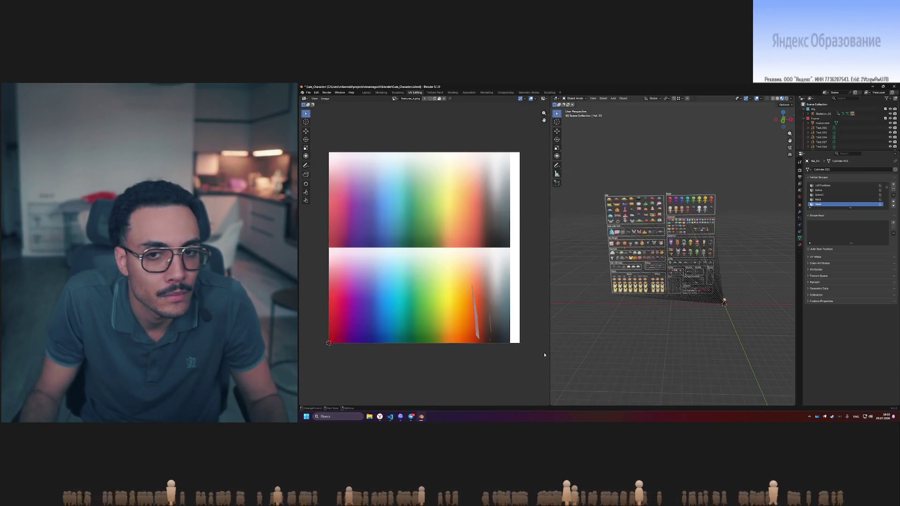
scroll(681, 253, up, 3)
scroll(682, 253, up, 4)
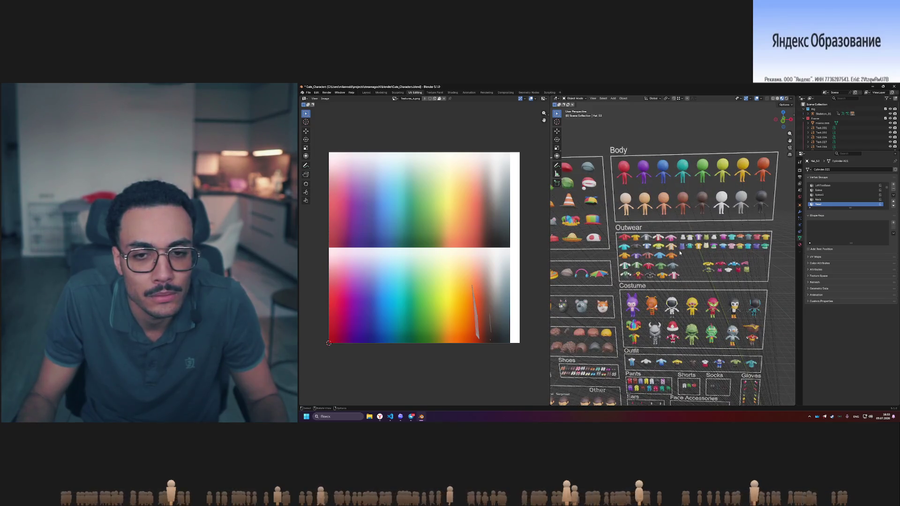
scroll(680, 252, up, 3)
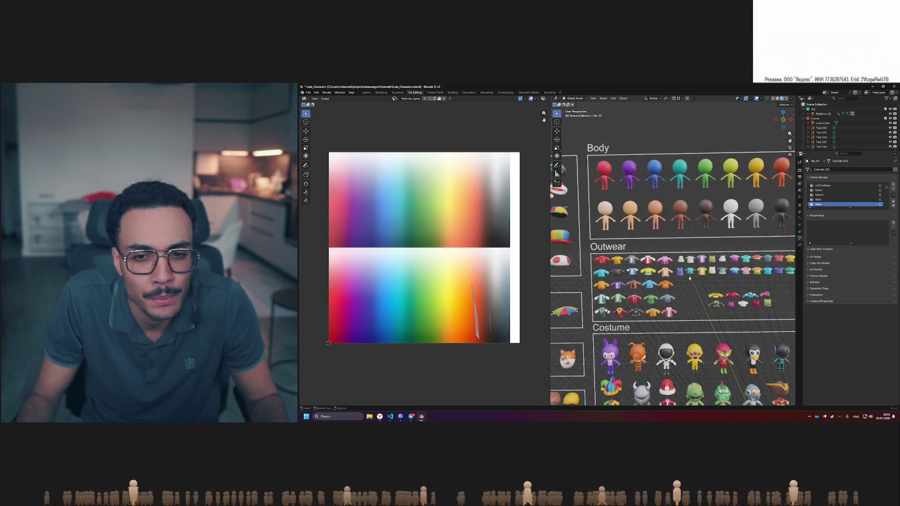
Collapse the Frame collection in the Outliner after selecting and clearing the Outwear items
mouse_move(589, 250)
mouse_down()
mouse_move(790, 293)
mouse_move(804, 322)
mouse_up()
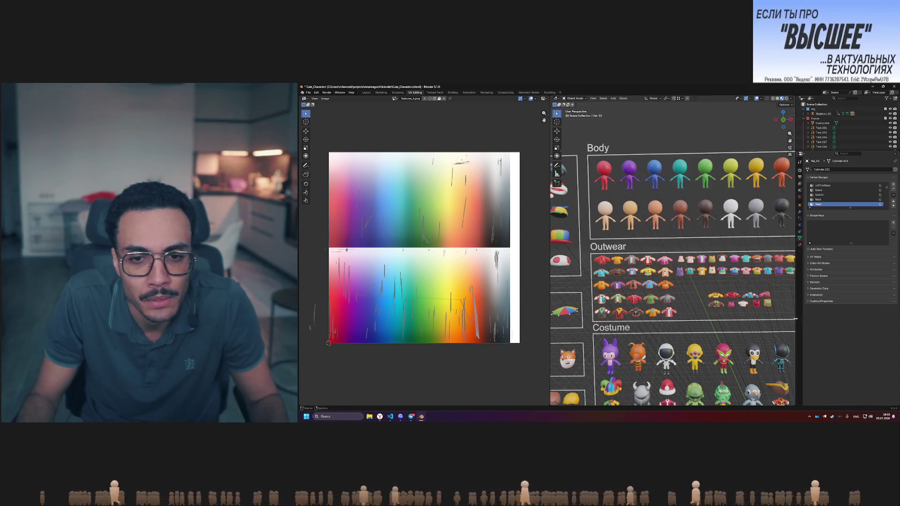
click(804, 119)
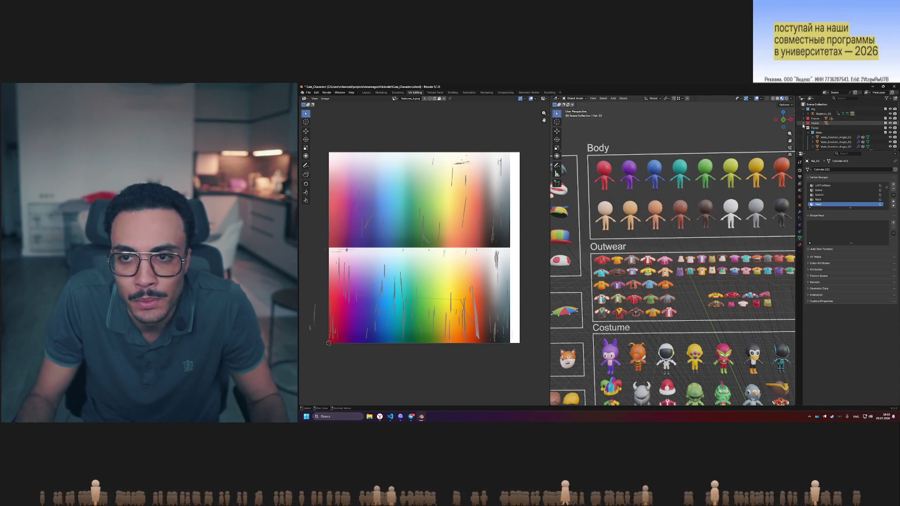
scroll(656, 236, down, 10)
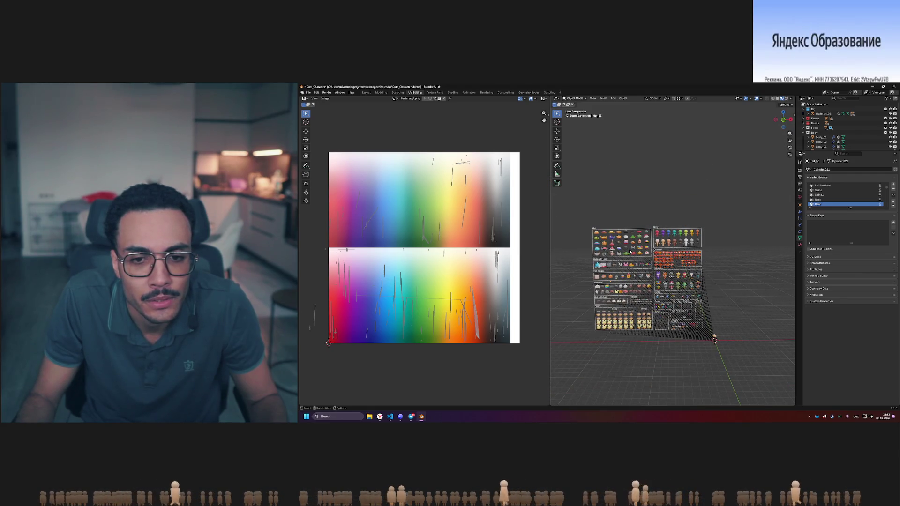
scroll(629, 252, up, 5)
click(756, 285)
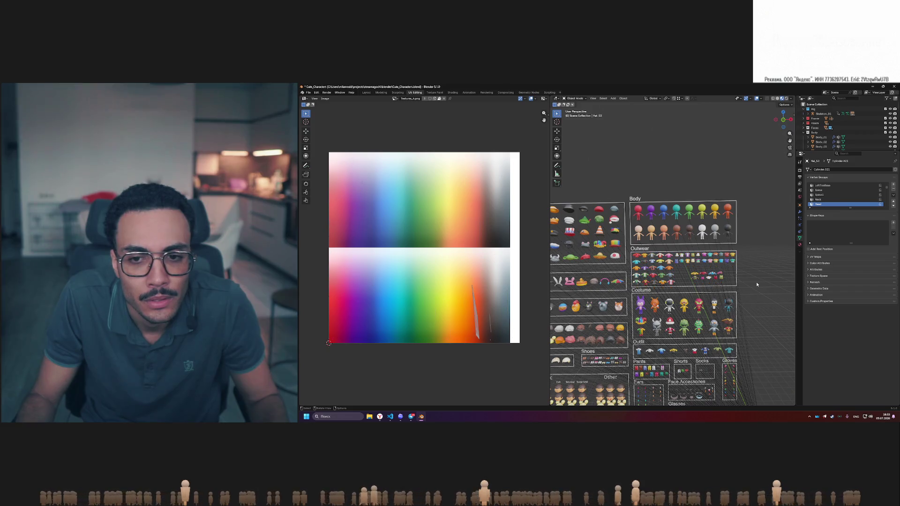
scroll(757, 284, up, 4)
scroll(703, 285, down, 2)
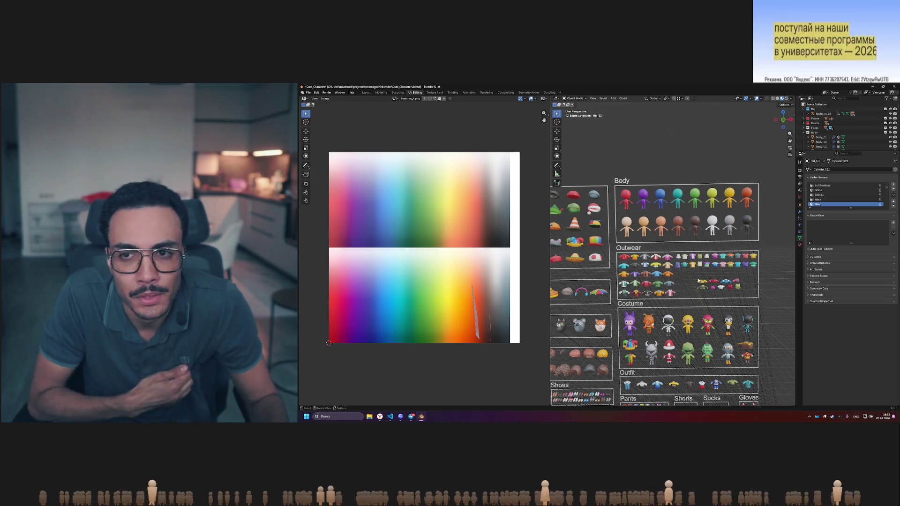
Collapse the Body, Outfit, Pants, Shorts and Socks collections in the Outliner
click(804, 132)
click(804, 141)
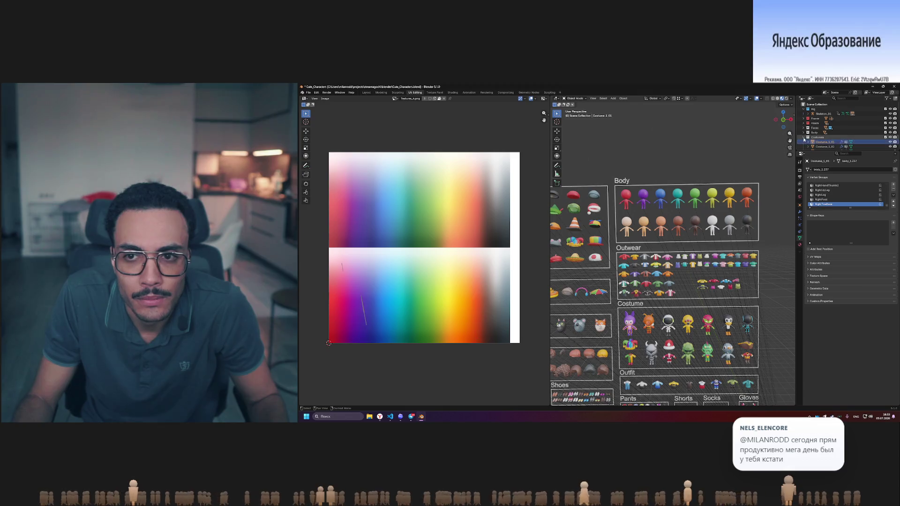
click(804, 142)
scroll(805, 127, down, 3)
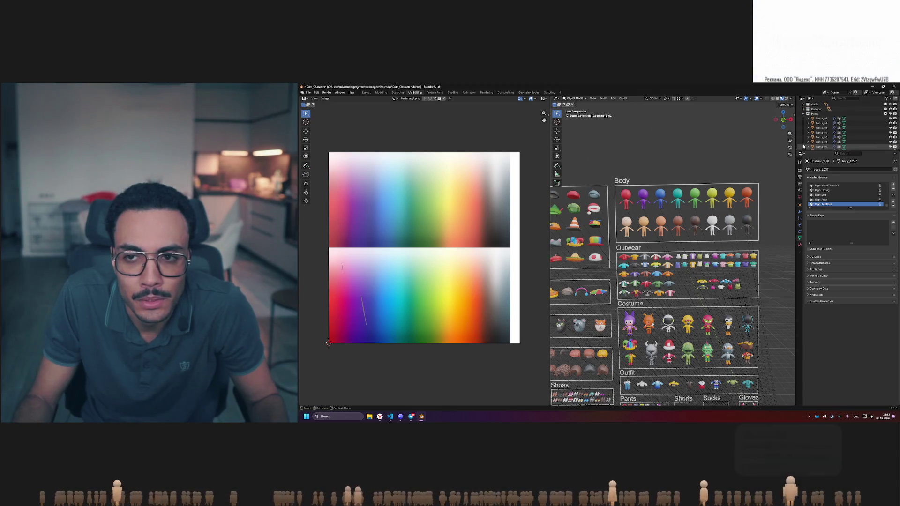
click(804, 114)
click(805, 114)
click(805, 119)
click(805, 123)
Collapse the Hat, Hairstyle and Test collections, after checking the Hat and Shoes contents
click(805, 118)
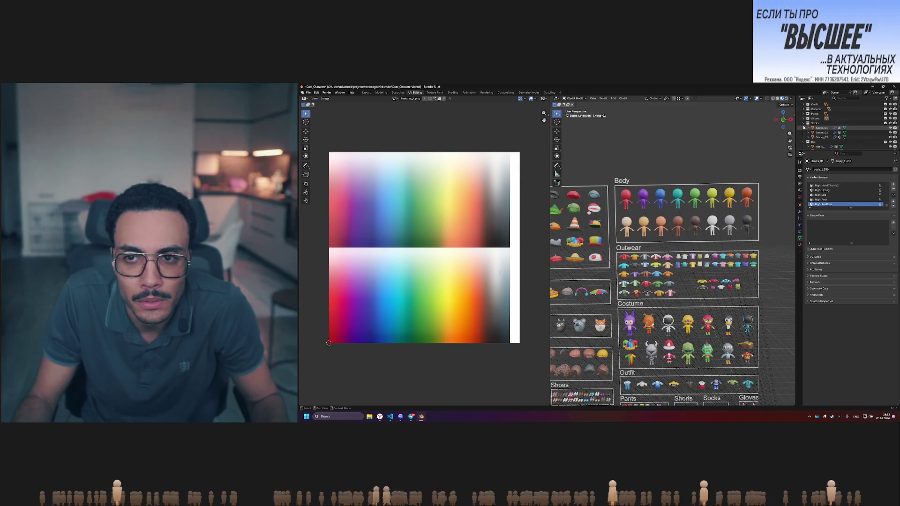
click(803, 128)
click(803, 128)
click(803, 142)
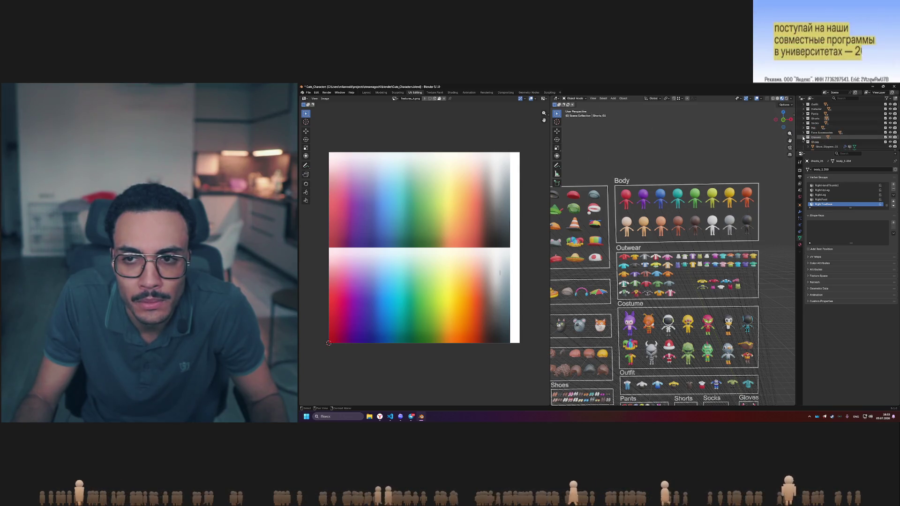
click(804, 137)
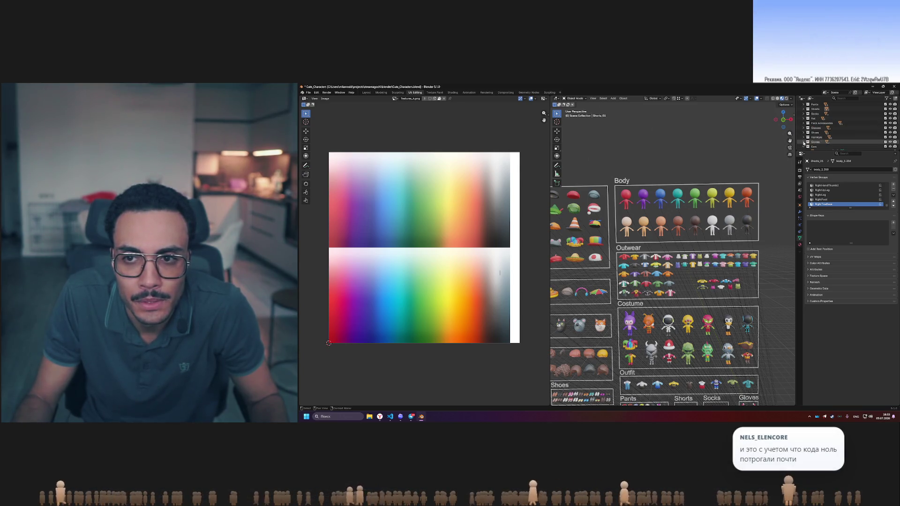
scroll(805, 139, down, 2)
click(803, 133)
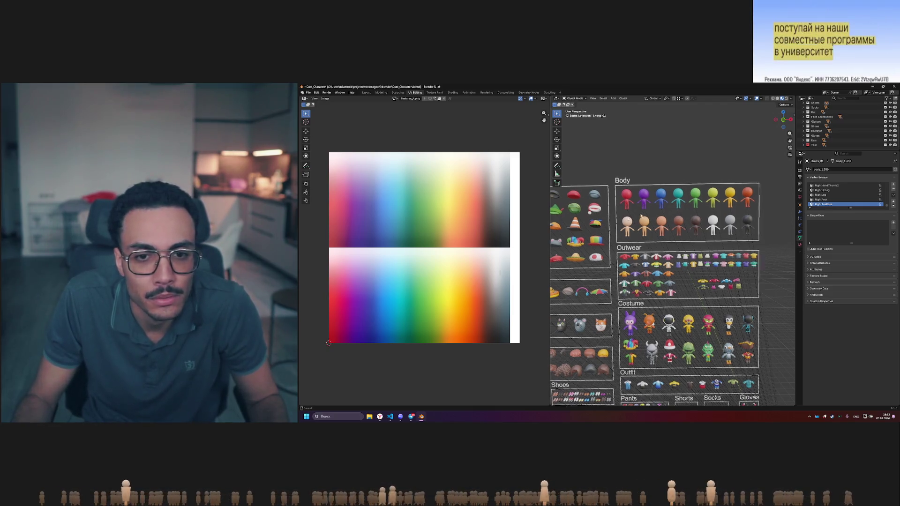
Widen the 3D view beside the texture view and frame the Hat and Hairstyle panels
shift+middle_drag(682, 215, 699, 209)
drag(550, 219, 433, 218)
scroll(540, 217, up, 2)
mouse_move(541, 216)
middle_down()
mouse_move(548, 218)
mouse_move(478, 221)
mouse_move(648, 215)
mouse_move(602, 204)
middle_up()
scroll(617, 223, down, 5)
scroll(601, 205, up, 2)
scroll(601, 205, up, 3)
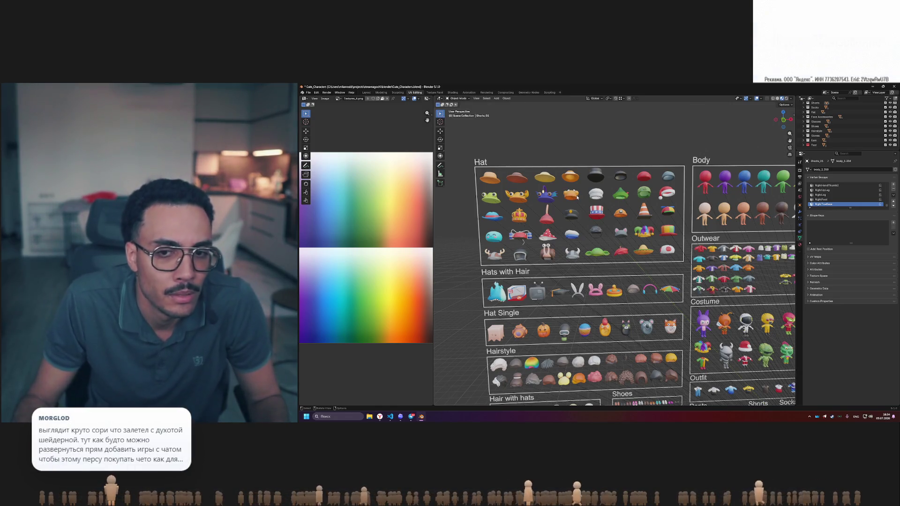
Box-select the Hat panel's hats to inspect their palette UVs, then bring up VS Code's file tree
drag(472, 163, 681, 258)
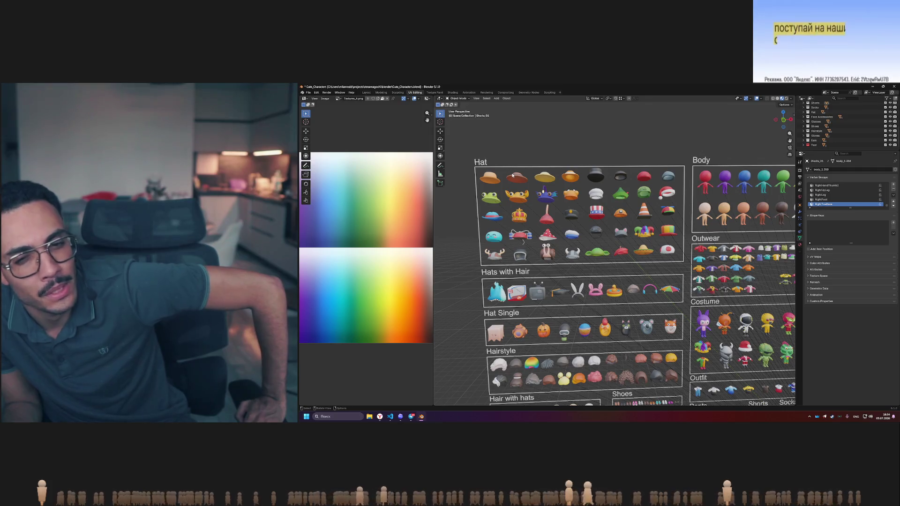
drag(473, 171, 507, 268)
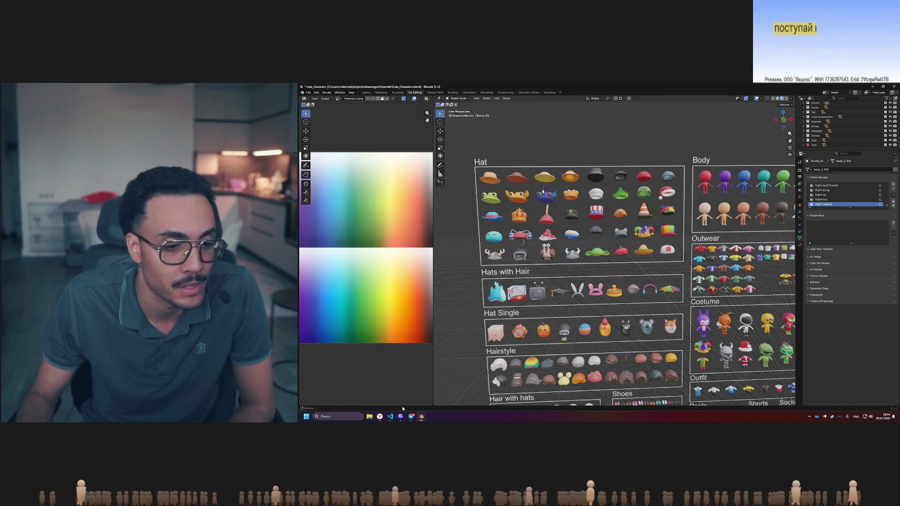
key(alt+Tab)
click(306, 100)
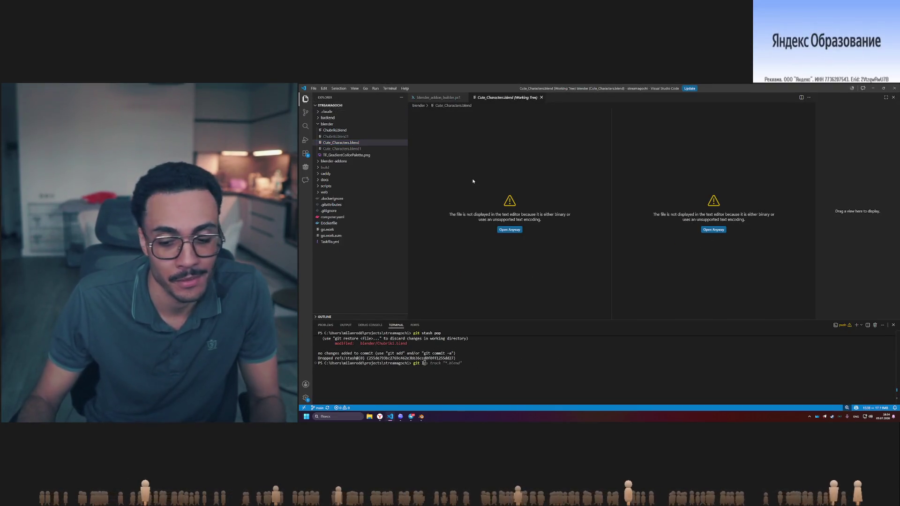
Zoom the VS Code interface in, resize the terminal panel, and collapse the blender folder
key(ctrl+equal)
key(ctrl+equal)
key(ctrl+equal)
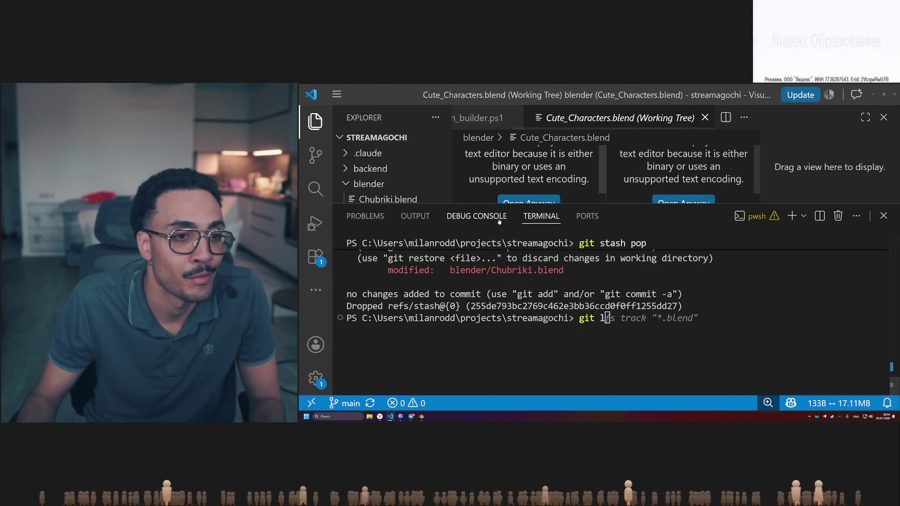
drag(524, 205, 525, 345)
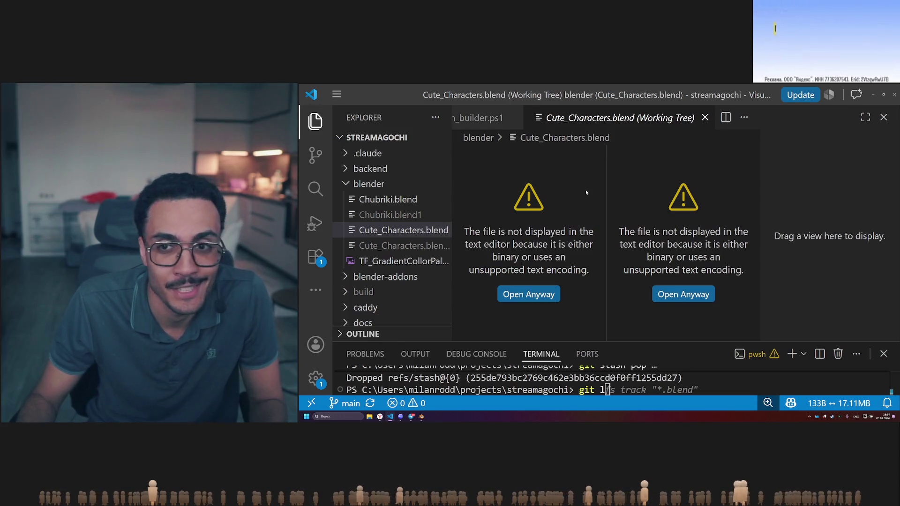
drag(647, 341, 641, 239)
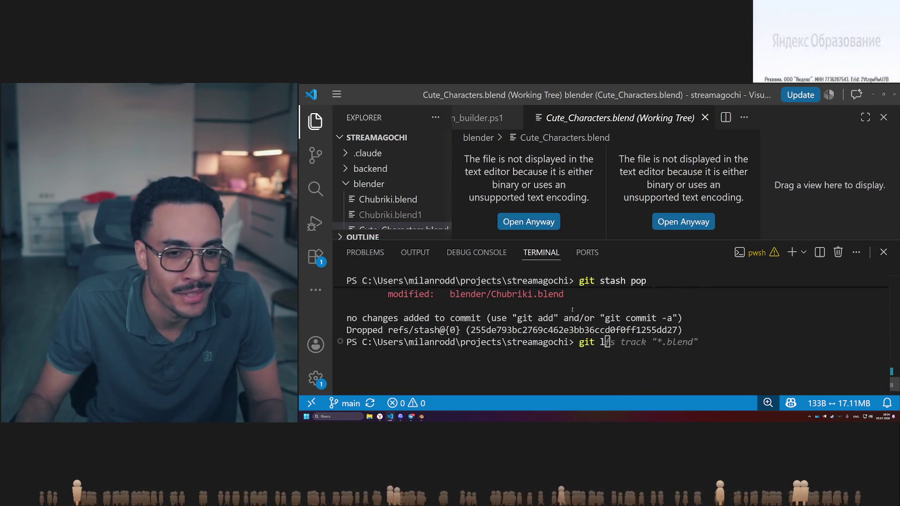
drag(609, 241, 618, 331)
click(346, 185)
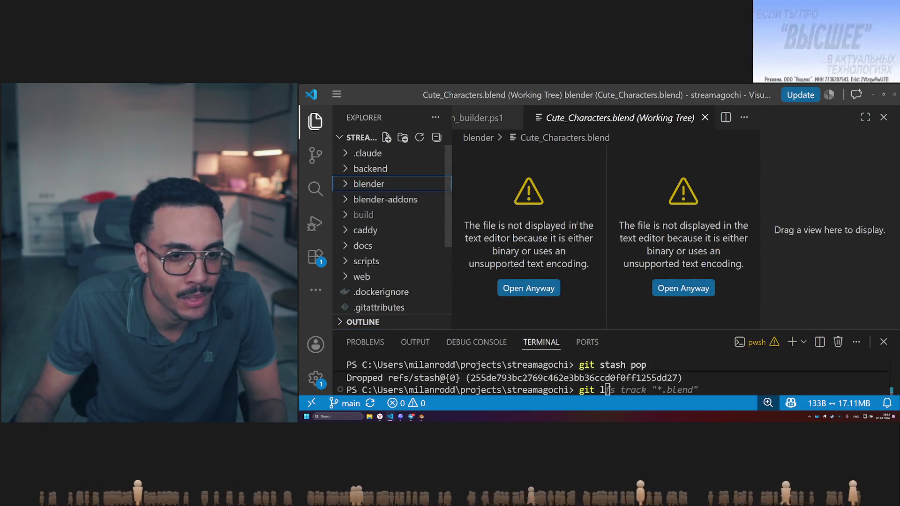